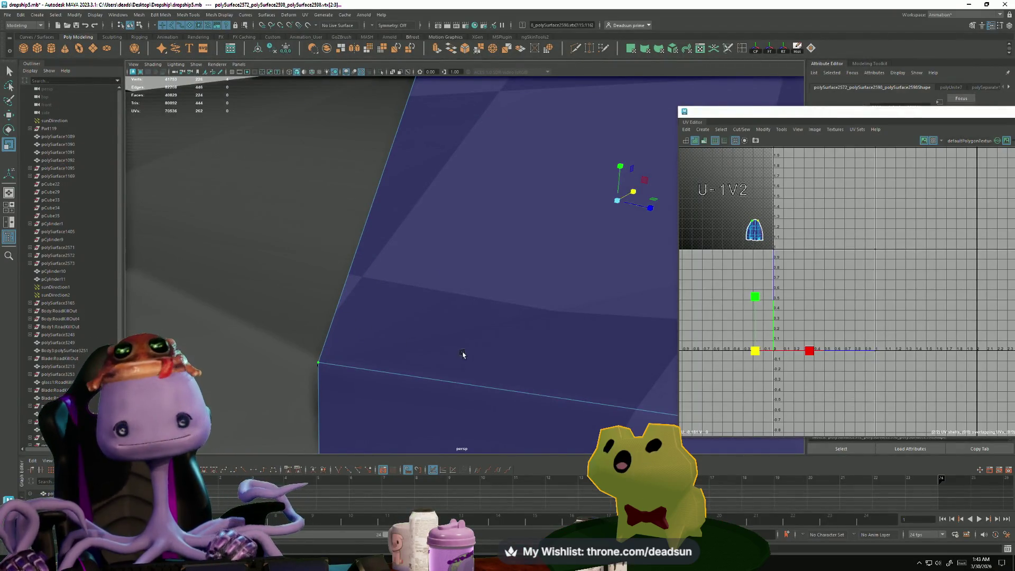
Step: Inspect vertices on the dome, then return the mesh to object selection
mouse_move(473, 359)
alt+mouse_down()
mouse_move(497, 341)
mouse_move(450, 321)
mouse_move(487, 349)
mouse_move(566, 317)
mouse_move(555, 267)
mouse_move(570, 273)
mouse_move(435, 359)
mouse_move(505, 335)
mouse_move(490, 324)
alt+mouse_up()
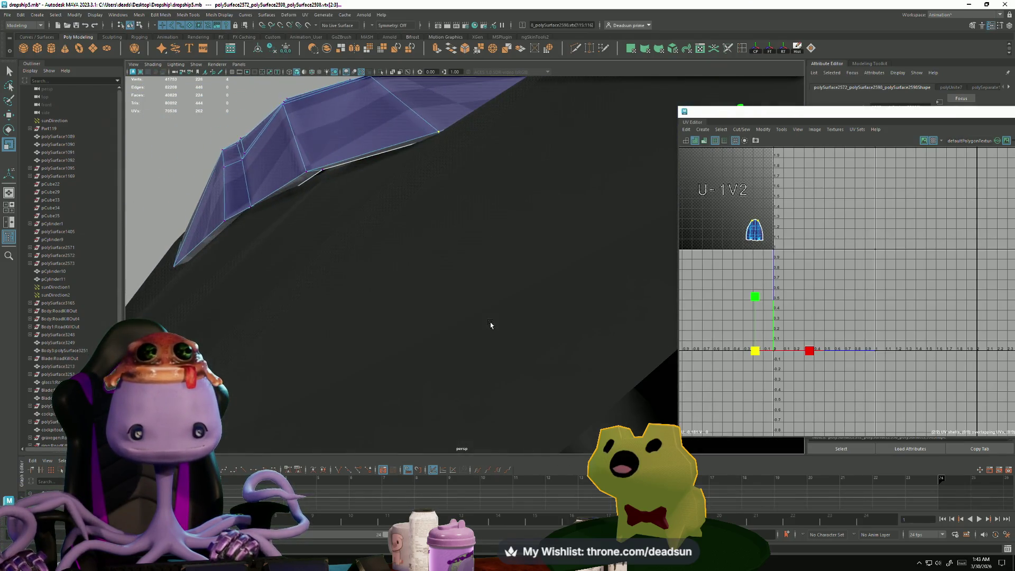
click(325, 171)
mouse_move(325, 171)
alt+mouse_down()
mouse_move(453, 227)
mouse_move(204, 271)
mouse_move(318, 305)
mouse_move(306, 295)
mouse_move(358, 262)
mouse_move(254, 299)
mouse_move(356, 302)
mouse_move(296, 312)
mouse_move(315, 331)
mouse_move(286, 317)
mouse_move(225, 358)
mouse_move(594, 345)
mouse_move(370, 347)
mouse_move(347, 306)
mouse_move(391, 304)
alt+mouse_up()
click(371, 256)
right_drag(404, 302, 421, 292)
mouse_move(421, 293)
alt+mouse_down()
mouse_move(356, 311)
mouse_move(374, 385)
mouse_move(362, 360)
mouse_move(319, 332)
mouse_move(516, 272)
mouse_move(380, 354)
mouse_move(347, 396)
mouse_move(333, 331)
mouse_move(324, 380)
mouse_move(421, 325)
mouse_move(437, 348)
mouse_move(240, 326)
mouse_move(238, 363)
mouse_move(356, 324)
alt+mouse_up()
Step: Deselect the checkered mesh and select the landing gear piece up close
click(516, 271)
alt+right_drag(356, 324, 426, 346)
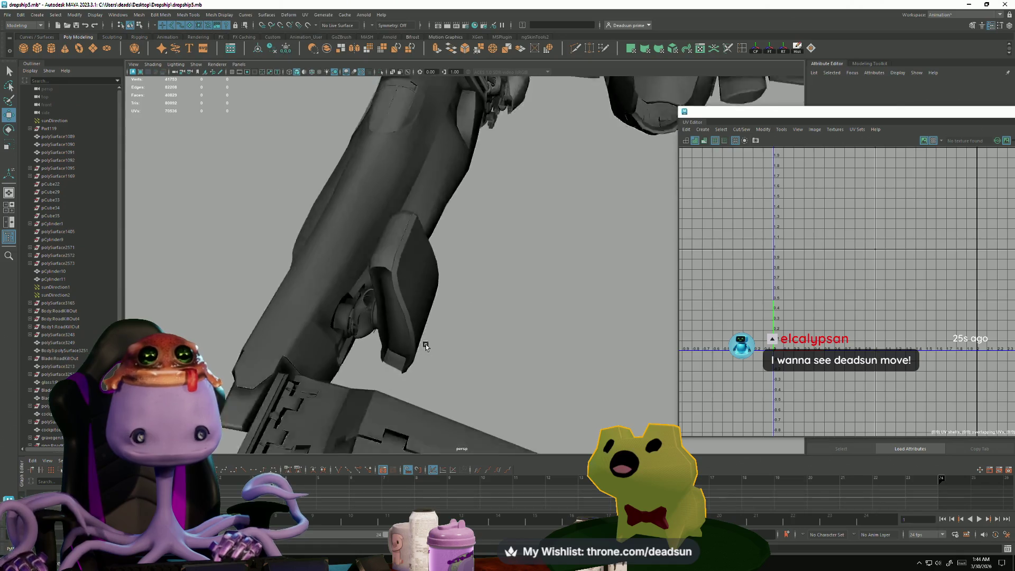
mouse_move(426, 346)
alt+mouse_down()
mouse_move(304, 364)
mouse_move(308, 374)
mouse_move(404, 354)
mouse_move(410, 339)
mouse_move(487, 392)
mouse_move(392, 384)
mouse_move(373, 362)
mouse_move(354, 381)
mouse_move(430, 344)
mouse_move(430, 367)
mouse_move(481, 336)
mouse_move(399, 292)
alt+mouse_up()
click(309, 375)
Step: Select the hull body piece and pick the edge loops around its side panel
click(468, 323)
scroll(465, 320, up, 5)
right_drag(405, 265, 405, 243)
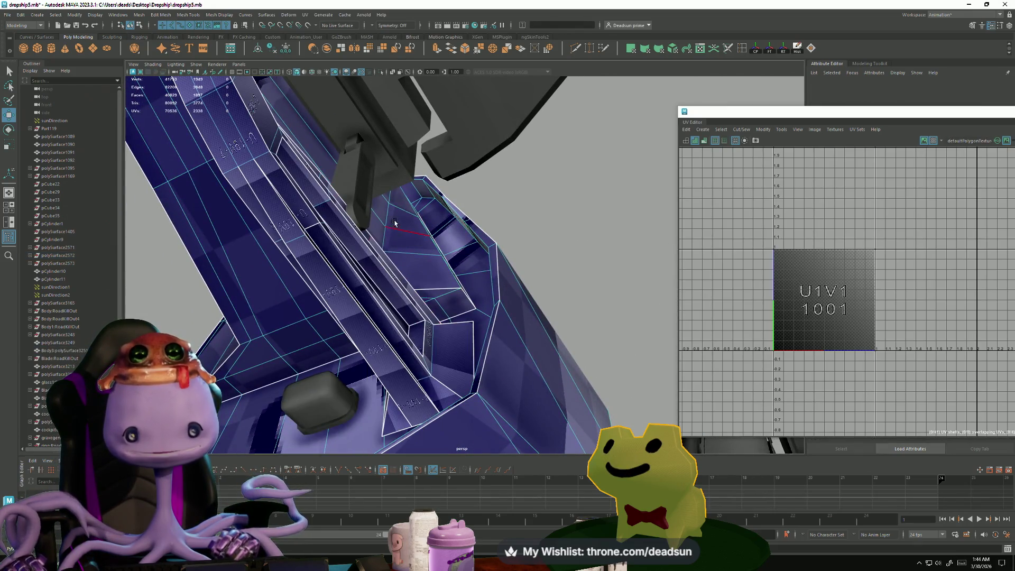
double_click(402, 261)
key(f)
mouse_move(350, 308)
alt+mouse_down()
mouse_move(389, 331)
mouse_move(309, 315)
mouse_move(419, 283)
mouse_move(356, 344)
mouse_move(317, 288)
mouse_move(357, 311)
mouse_move(344, 275)
mouse_move(324, 312)
alt+mouse_up()
shift+double_click(311, 322)
shift+click(325, 311)
shift+double_click(339, 317)
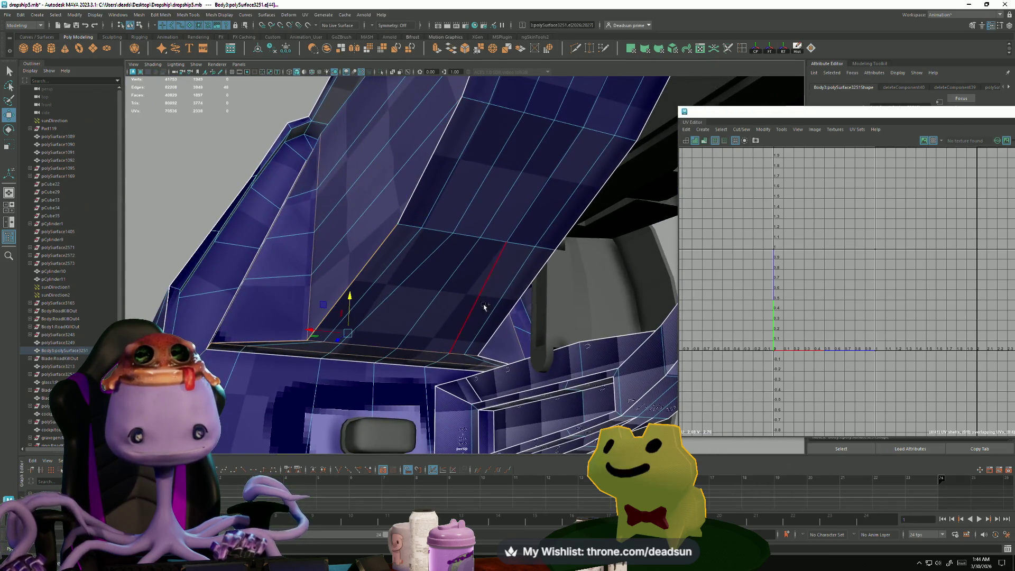
Step: Apply Mesh Display > Harden Edge to the selected panel edge loops
click(192, 15)
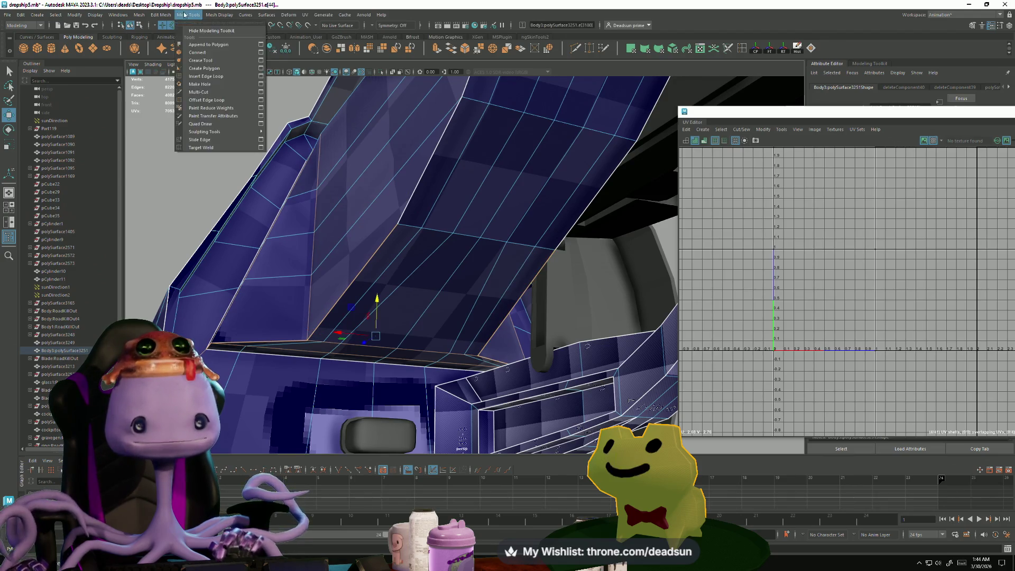
click(193, 16)
click(216, 16)
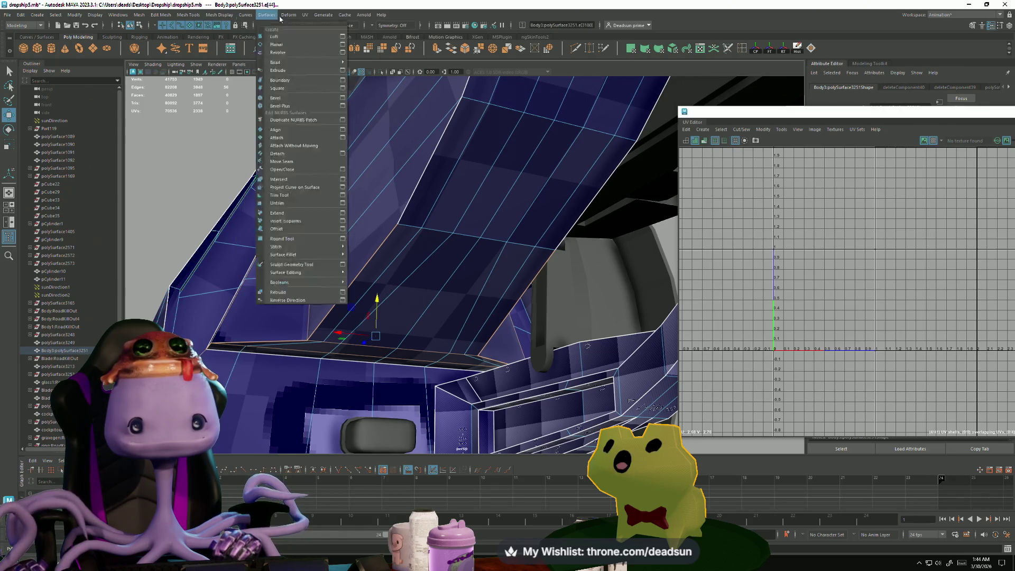
click(741, 130)
click(742, 131)
click(741, 130)
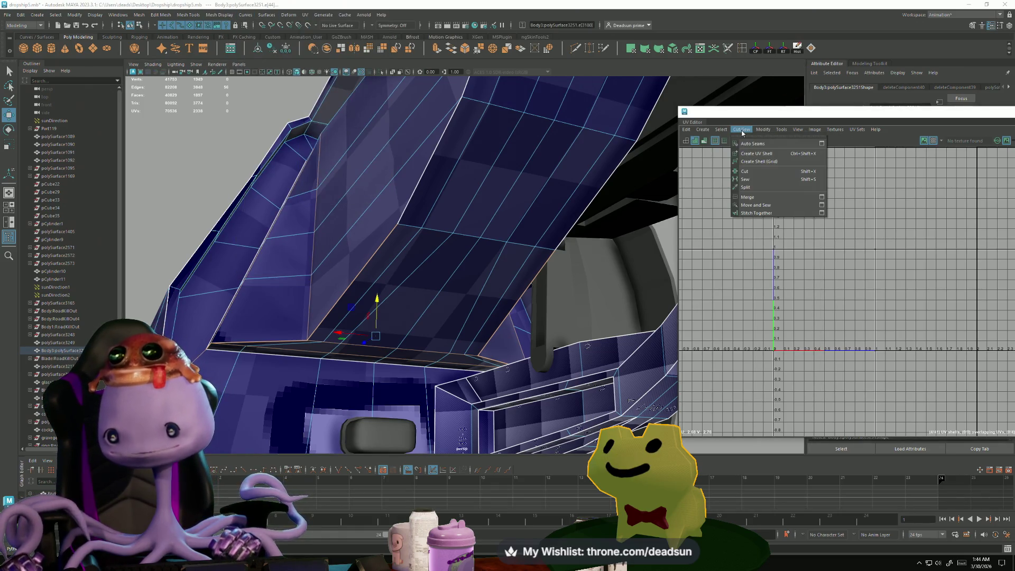
click(218, 15)
click(219, 15)
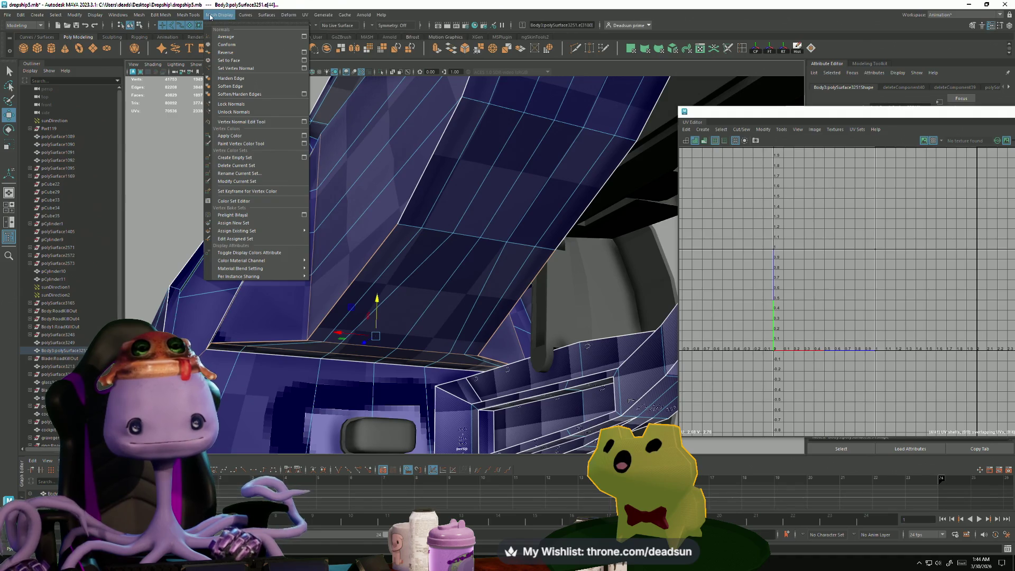
click(242, 81)
Step: Reselect the hull body and pick two more edge loops on the panel
mouse_move(248, 158)
alt+mouse_down()
mouse_move(254, 220)
mouse_move(302, 271)
alt+mouse_up()
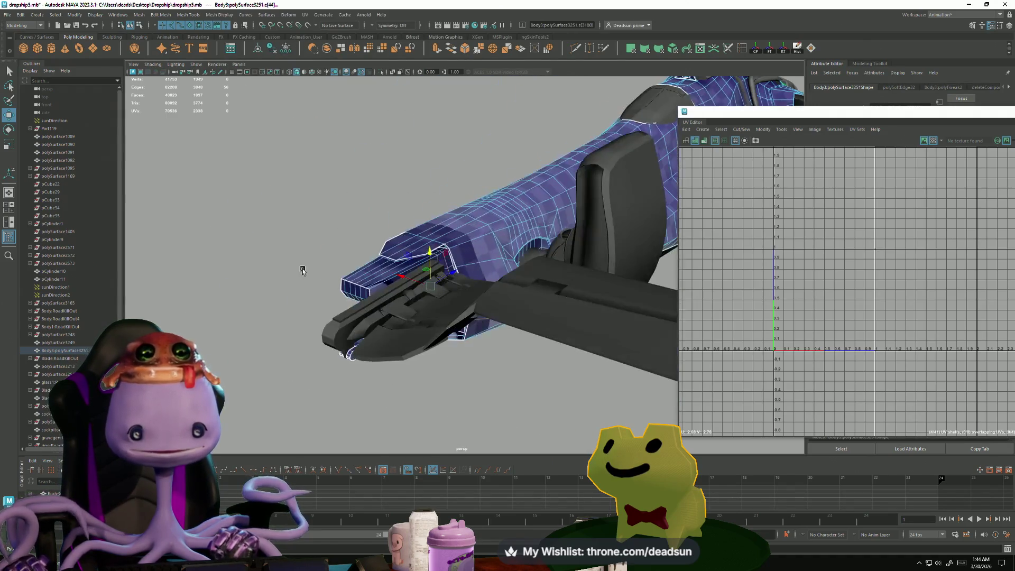
click(328, 188)
mouse_move(328, 188)
alt+mouse_down()
mouse_move(208, 287)
mouse_move(381, 295)
mouse_move(377, 250)
mouse_move(392, 245)
mouse_move(408, 265)
mouse_move(600, 281)
mouse_move(515, 227)
mouse_move(446, 238)
alt+mouse_up()
click(515, 227)
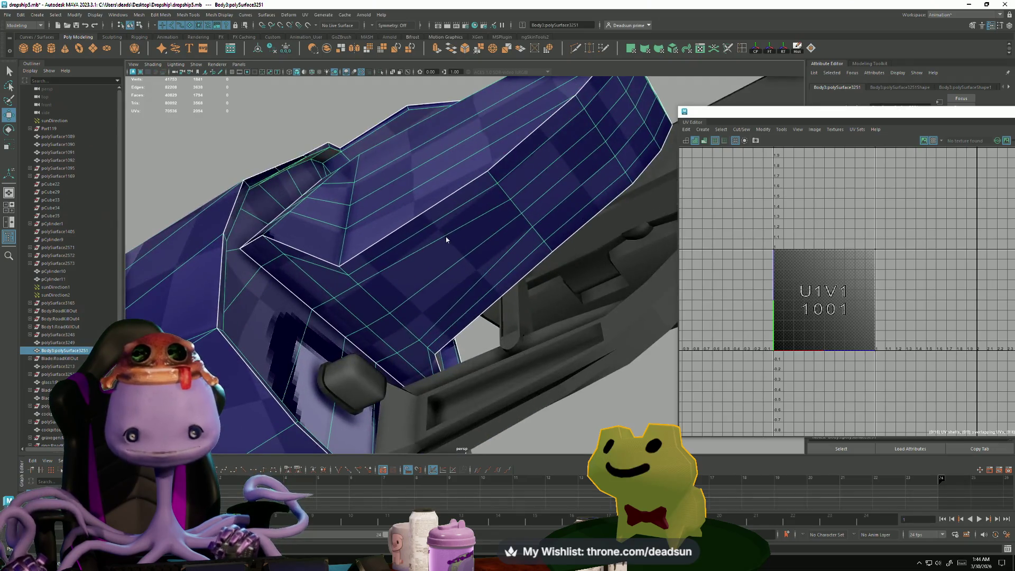
mouse_move(446, 236)
right_down()
mouse_move(456, 215)
mouse_move(447, 216)
right_up()
double_click(407, 220)
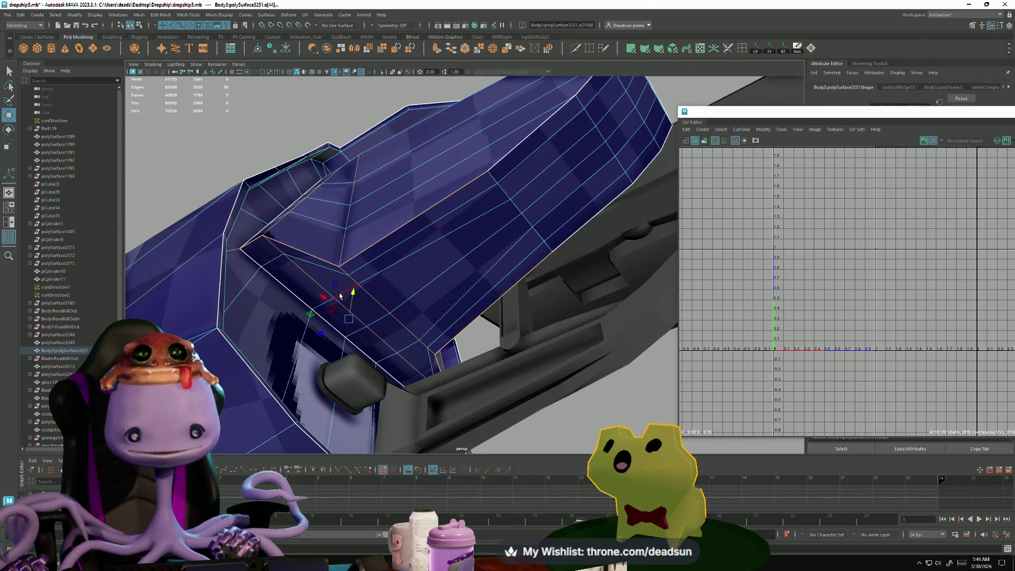
alt+drag(426, 292, 314, 317)
double_click(235, 297)
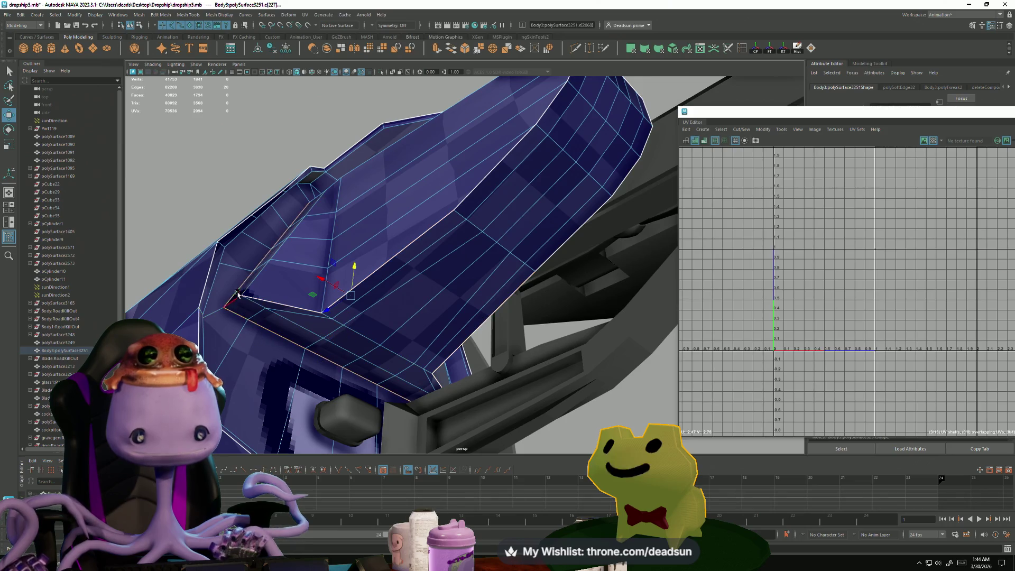
mouse_move(235, 297)
alt+mouse_down()
mouse_move(390, 306)
mouse_move(405, 339)
mouse_move(380, 317)
mouse_move(424, 335)
mouse_move(412, 328)
alt+mouse_up()
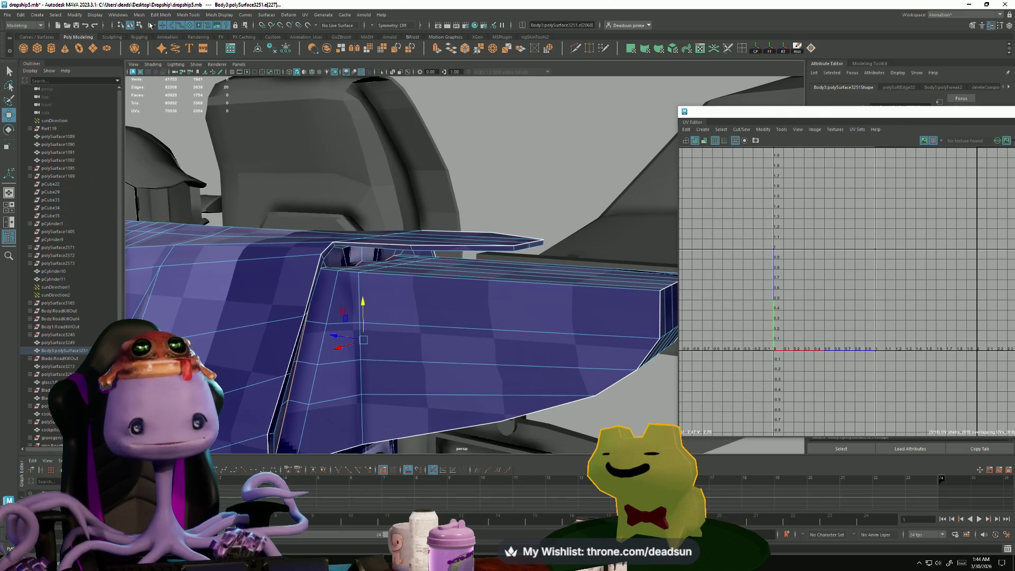
Step: Harden the new edge loops, return to object mode and deselect the hull
click(161, 14)
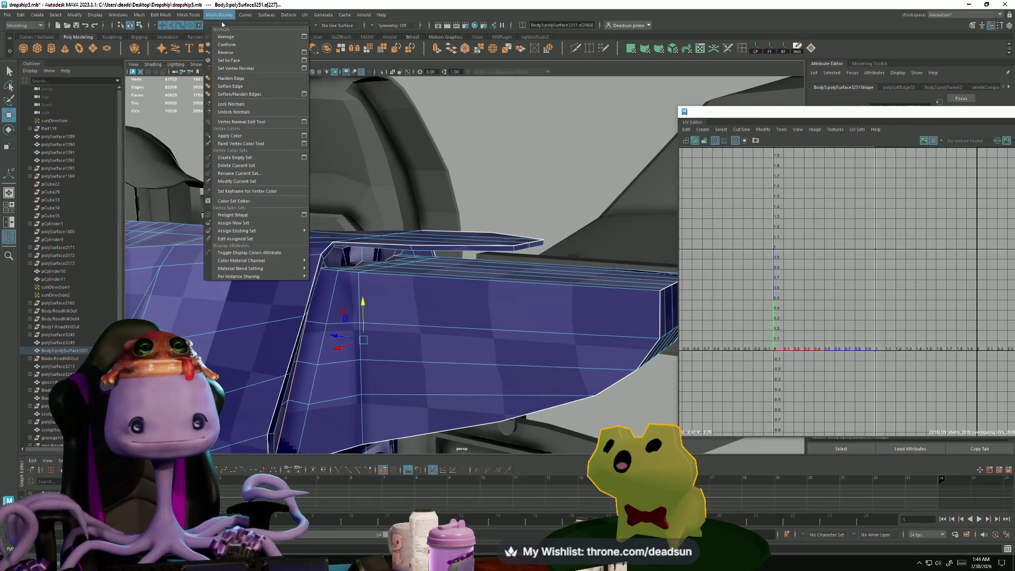
click(246, 79)
mouse_move(362, 294)
alt+mouse_down()
mouse_move(391, 267)
mouse_move(459, 296)
alt+mouse_up()
right_drag(459, 296, 499, 157)
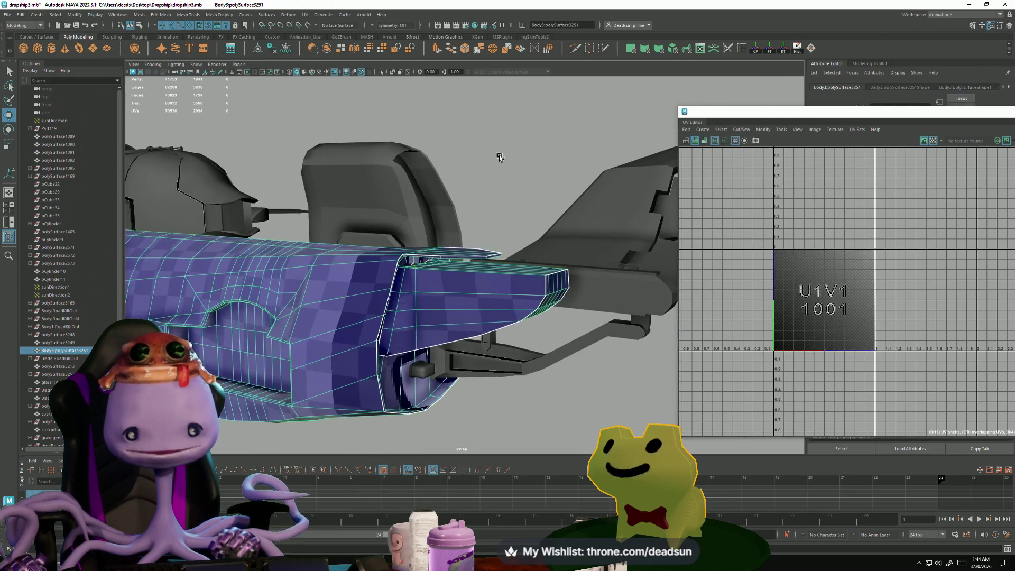
click(499, 157)
mouse_move(500, 157)
alt+mouse_down()
mouse_move(411, 257)
mouse_move(413, 303)
mouse_move(427, 296)
mouse_move(384, 278)
mouse_move(335, 281)
mouse_move(326, 297)
mouse_move(291, 284)
mouse_move(350, 276)
mouse_move(376, 222)
mouse_move(290, 317)
mouse_move(282, 349)
mouse_move(303, 338)
mouse_move(351, 350)
alt+mouse_up()
alt+right_drag(456, 332, 359, 345)
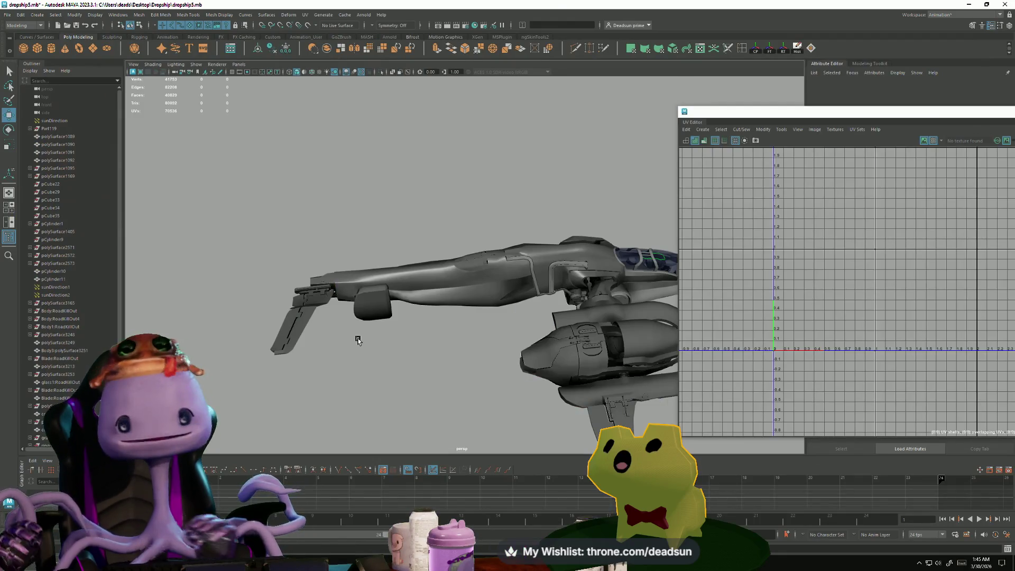
mouse_move(338, 138)
alt+mouse_down()
mouse_move(412, 328)
mouse_move(385, 313)
mouse_move(438, 256)
alt+mouse_up()
Step: Select and frame the cockpit frame, then pick the small canopy strip piece
click(417, 136)
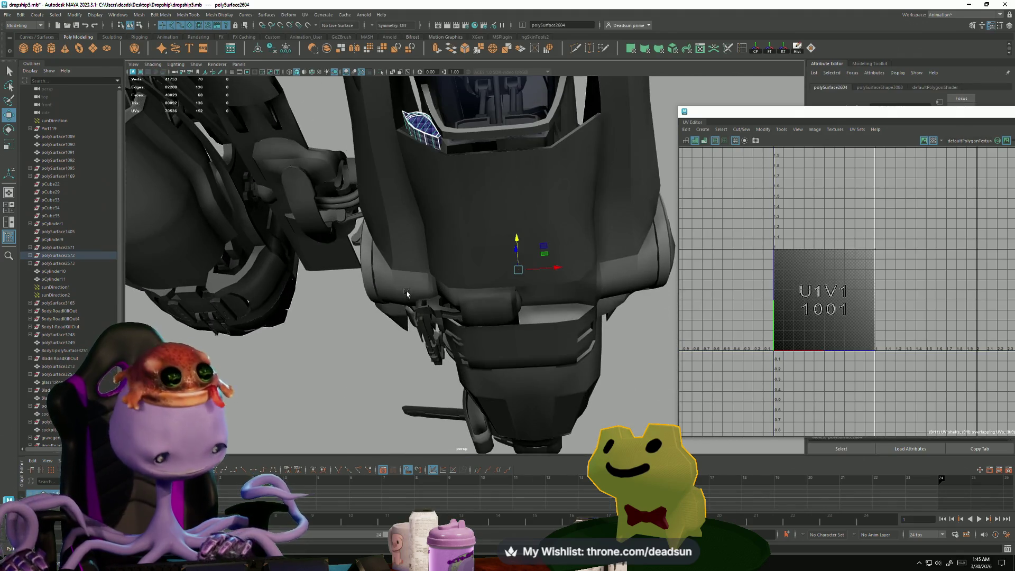
key(f)
mouse_move(419, 294)
alt+mouse_down()
mouse_move(435, 344)
mouse_move(465, 362)
mouse_move(455, 351)
alt+mouse_up()
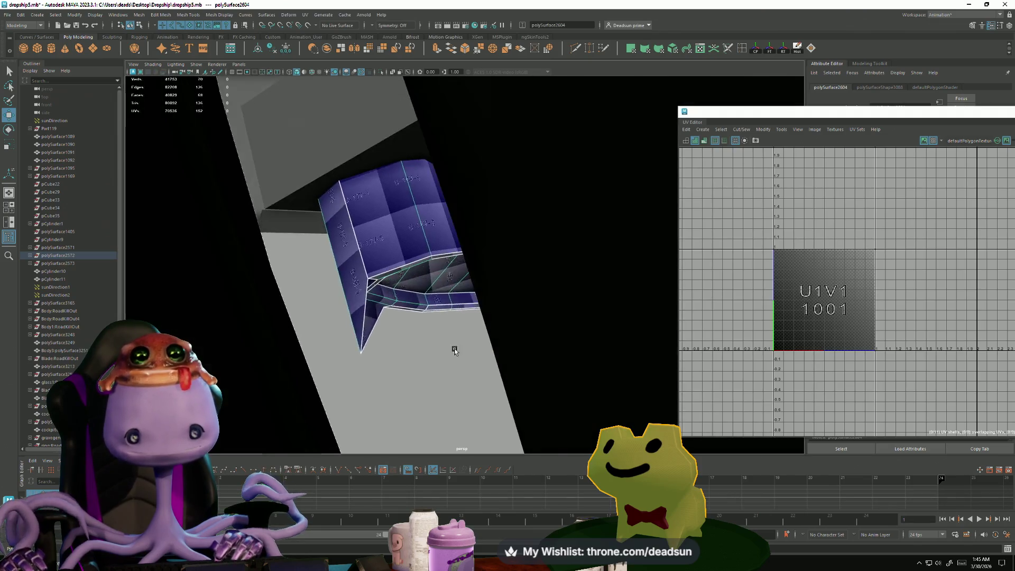
scroll(454, 350, down, 5)
click(418, 169)
scroll(512, 342, up, 5)
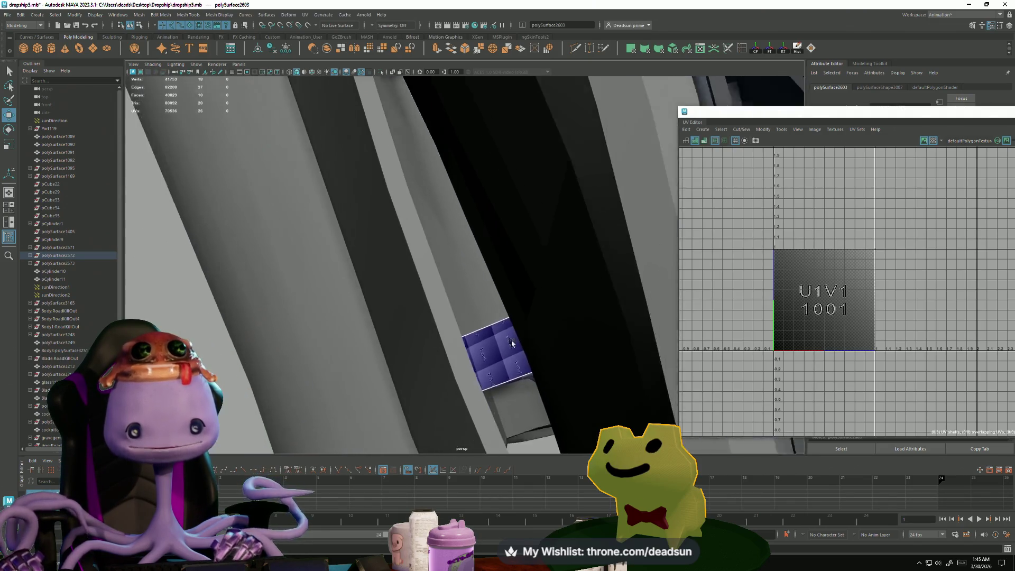
scroll(511, 343, down, 5)
mouse_move(430, 309)
alt+mouse_down()
mouse_move(410, 274)
mouse_move(419, 299)
mouse_move(458, 290)
alt+mouse_up()
scroll(411, 274, up, 2)
Step: Extrude one of the strip's edges in Edge mode and inspect the extrusion
right_drag(458, 291, 458, 260)
click(458, 286)
mouse_move(458, 289)
alt+mouse_down()
mouse_move(410, 296)
mouse_move(425, 288)
mouse_move(421, 312)
mouse_move(447, 221)
alt+mouse_up()
scroll(412, 285, up, 2)
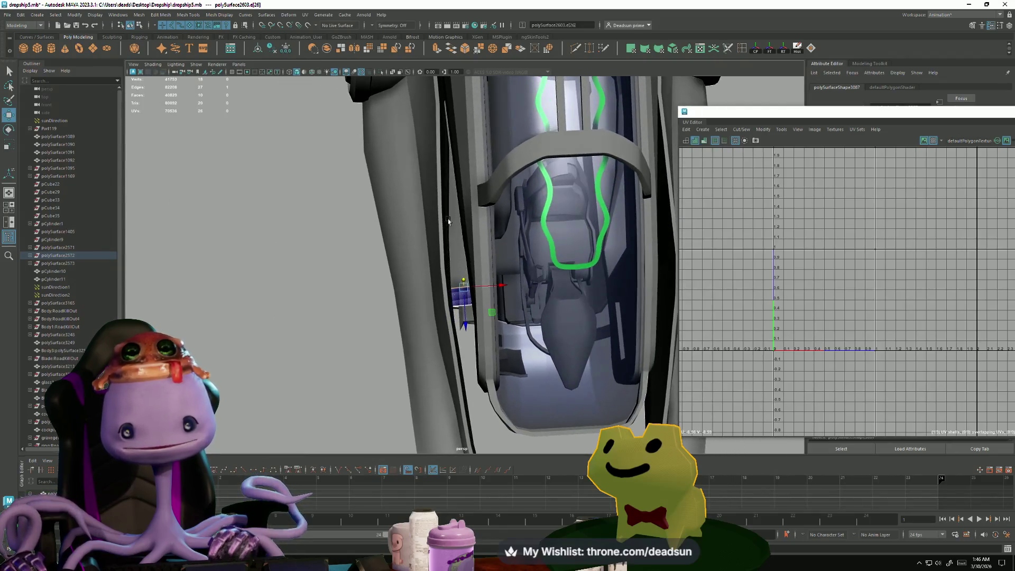
click(436, 49)
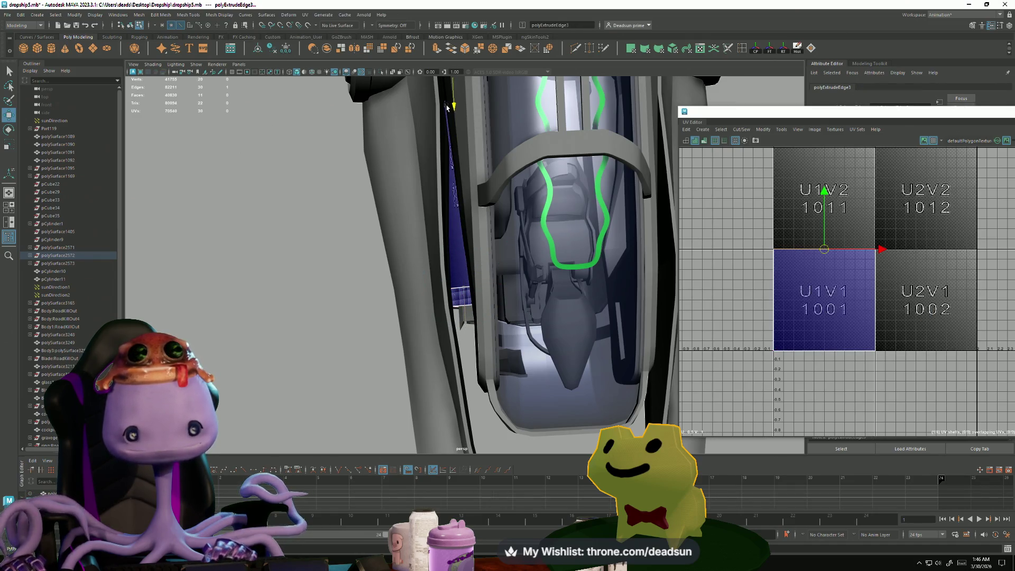
mouse_move(447, 107)
alt+mouse_down()
mouse_move(573, 295)
mouse_move(489, 207)
alt+mouse_up()
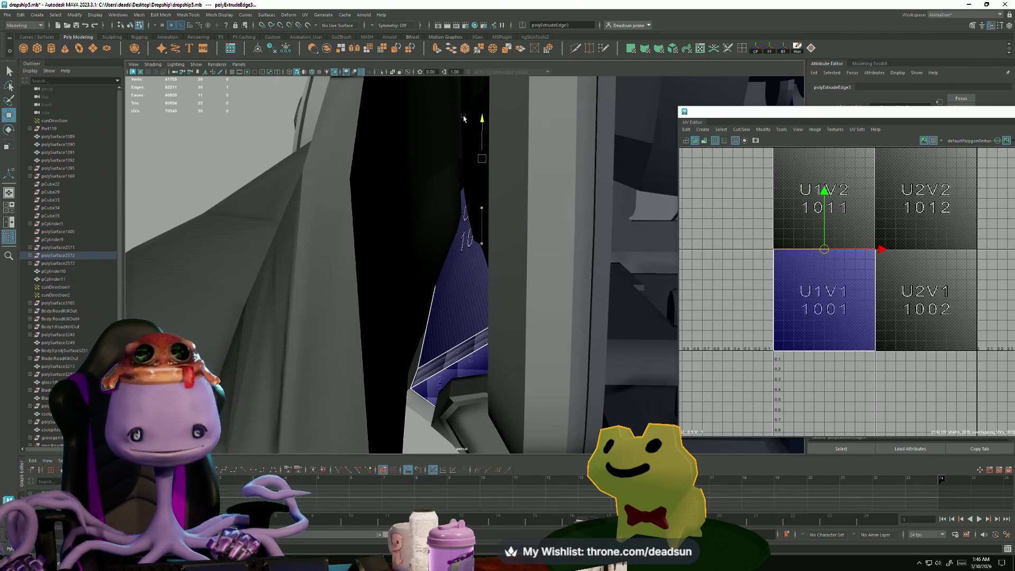
mouse_move(462, 115)
alt+mouse_down()
mouse_move(492, 158)
mouse_move(558, 157)
mouse_move(534, 199)
mouse_move(567, 202)
alt+mouse_up()
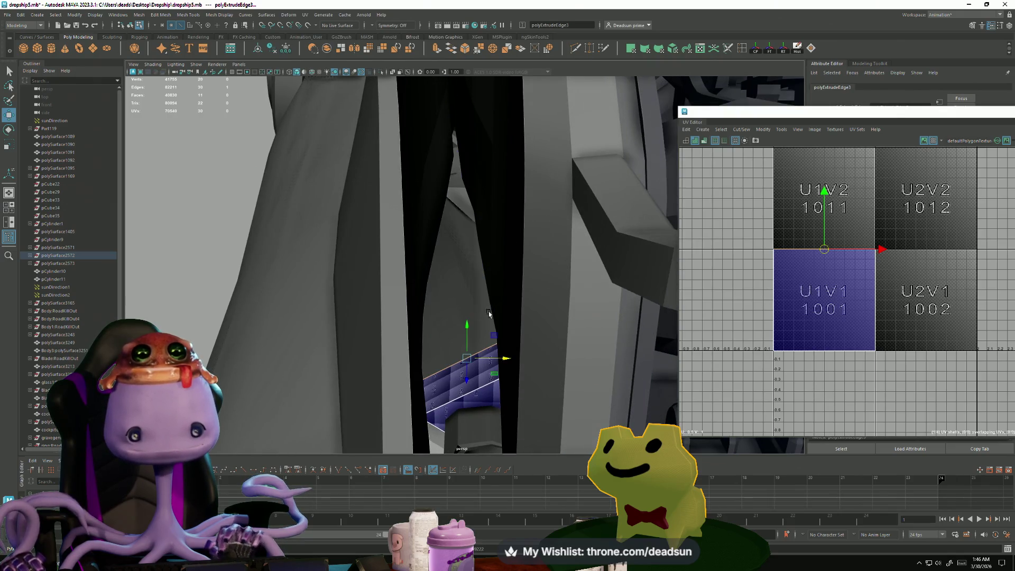
alt+drag(489, 314, 468, 413)
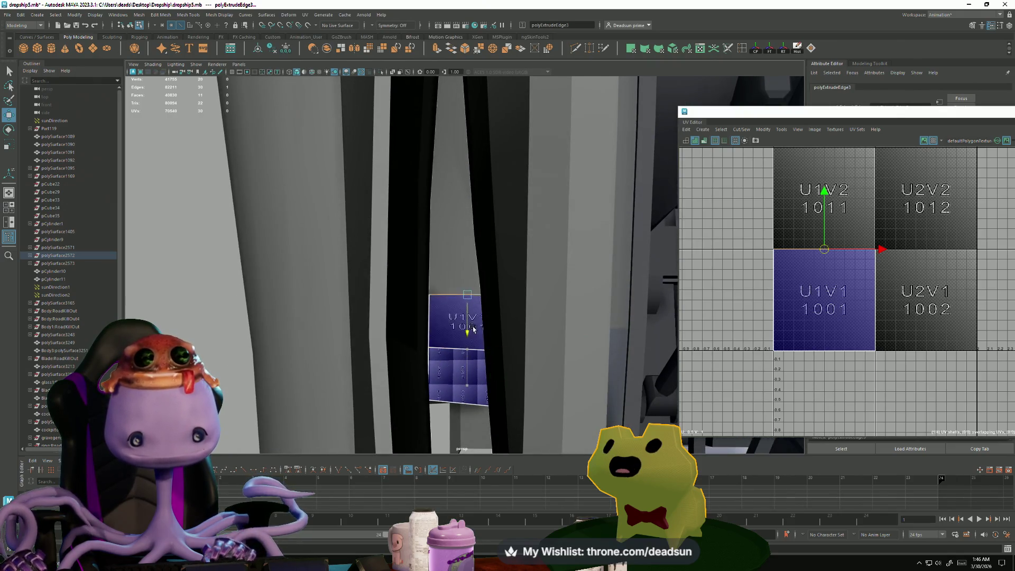
mouse_move(516, 312)
alt+mouse_down()
mouse_move(431, 302)
mouse_move(372, 243)
mouse_move(407, 227)
mouse_move(446, 247)
mouse_move(403, 272)
mouse_move(390, 296)
alt+mouse_up()
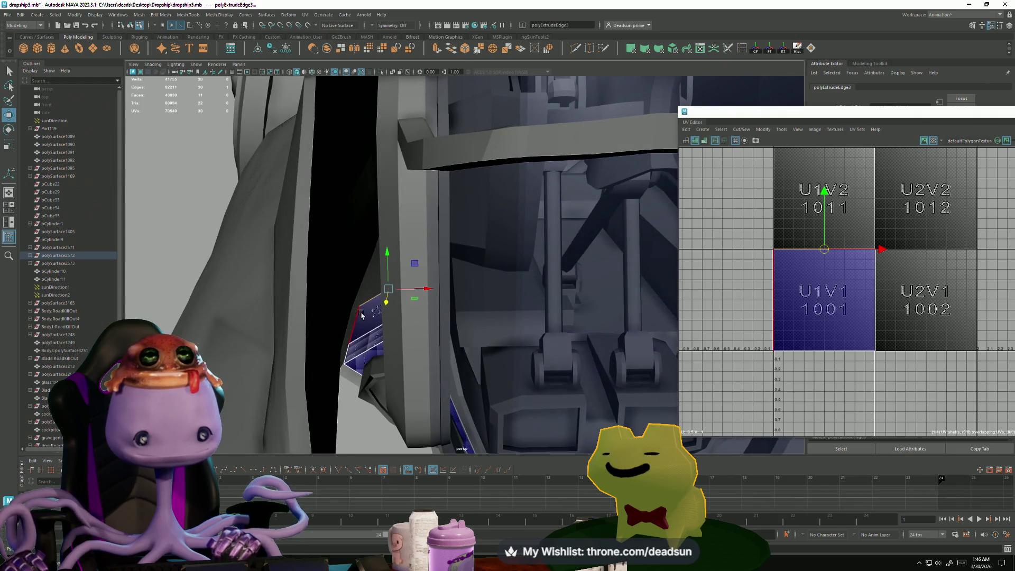
Step: Box-select vertices on the strip, then select an edge on it
click(312, 294)
drag(362, 347, 363, 347)
mouse_move(362, 348)
alt+mouse_down()
mouse_move(391, 326)
mouse_move(381, 317)
alt+mouse_up()
right_drag(381, 317, 385, 290)
click(384, 290)
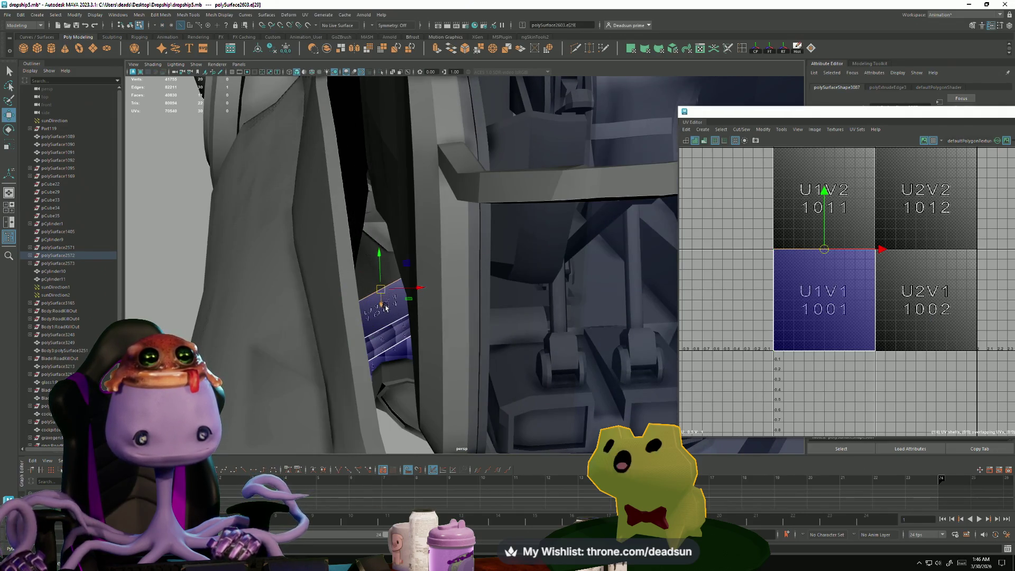
alt+drag(385, 308, 381, 295)
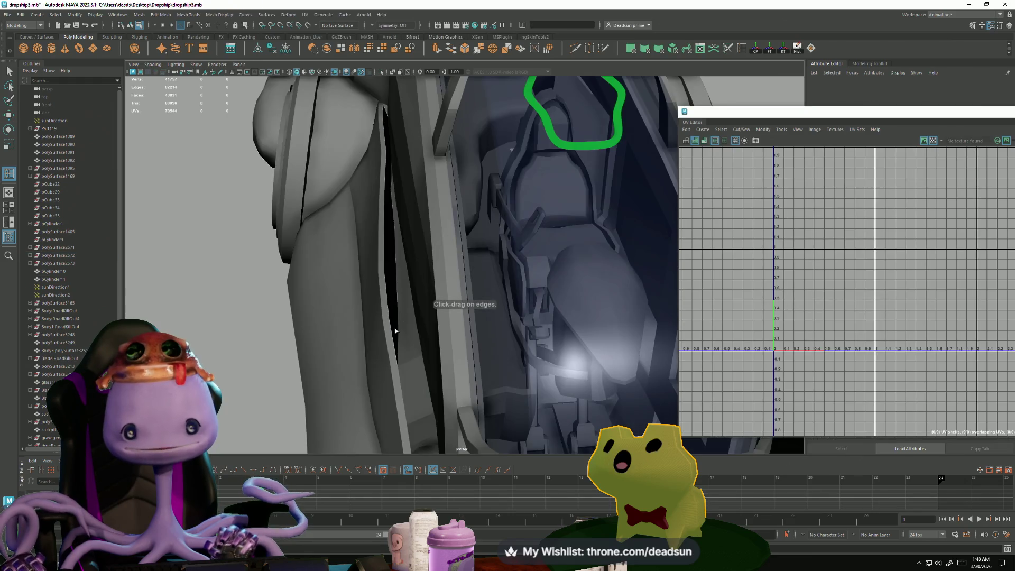
Step: Select the blade strip and add an edge loop across its middle with Multi-Cut
click(406, 341)
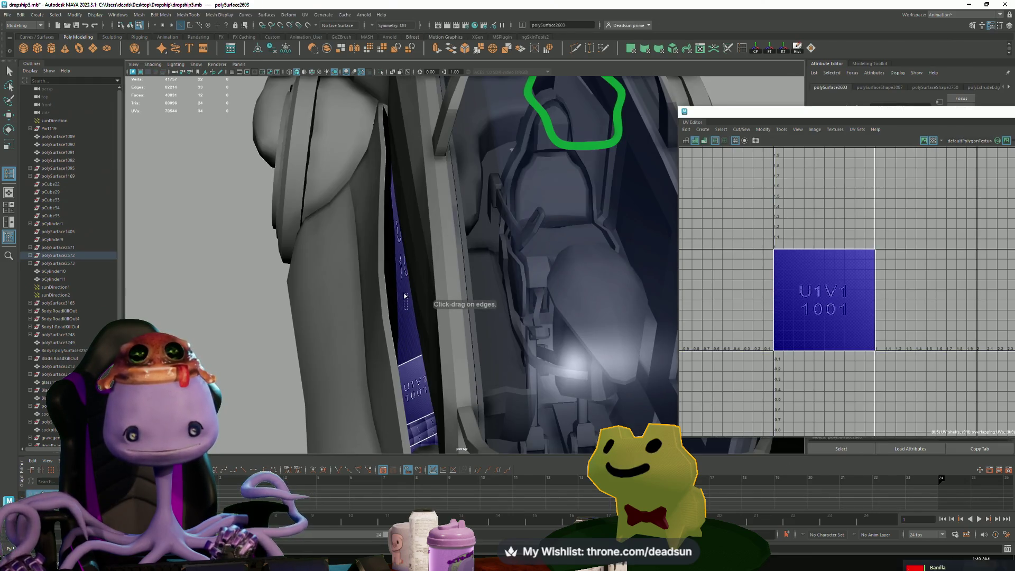
scroll(406, 325, down, 5)
alt+drag(407, 325, 438, 353)
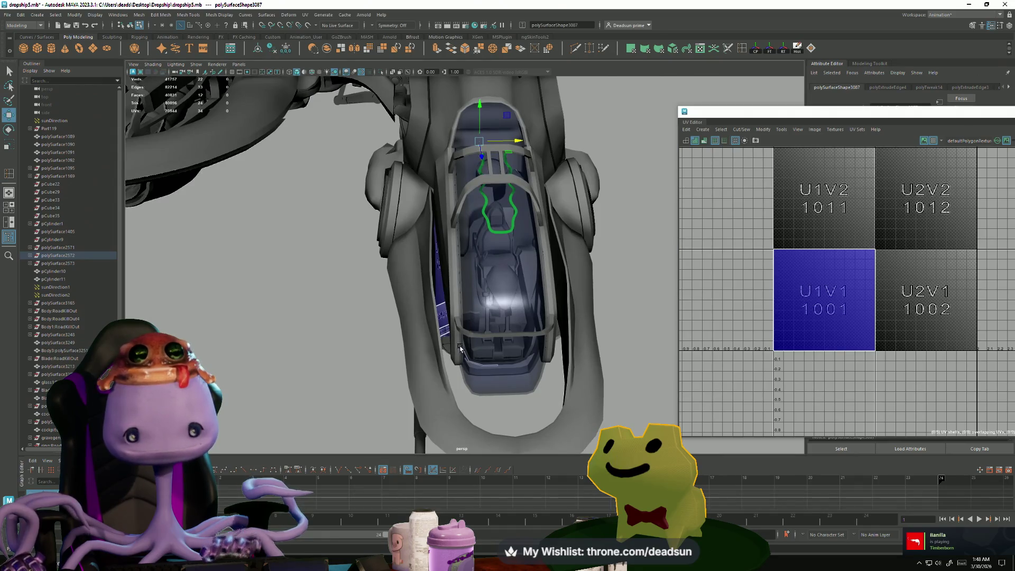
mouse_move(407, 142)
alt+mouse_down()
mouse_move(408, 211)
mouse_move(381, 380)
mouse_move(409, 384)
mouse_move(460, 349)
alt+mouse_up()
click(355, 270)
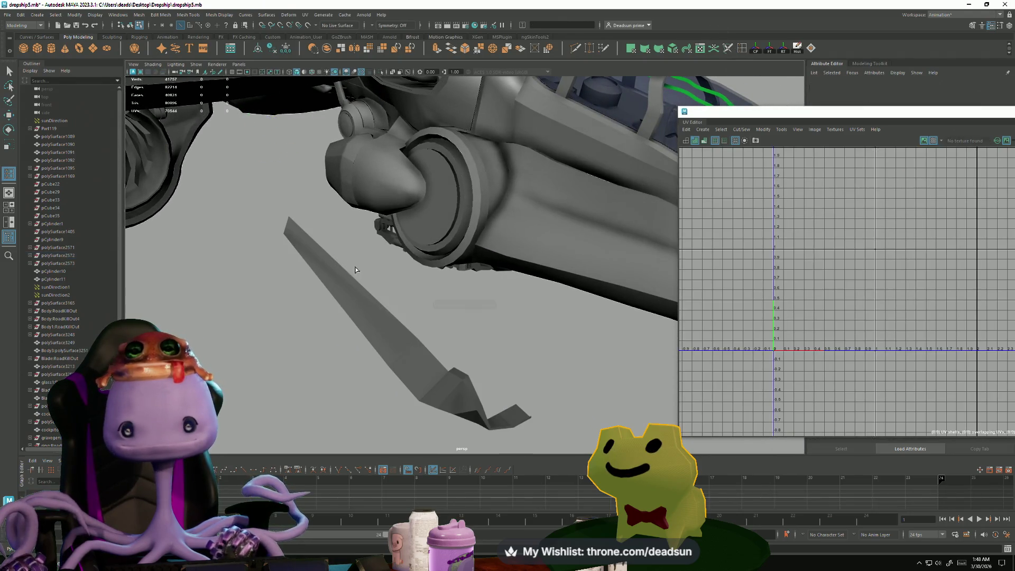
click(359, 288)
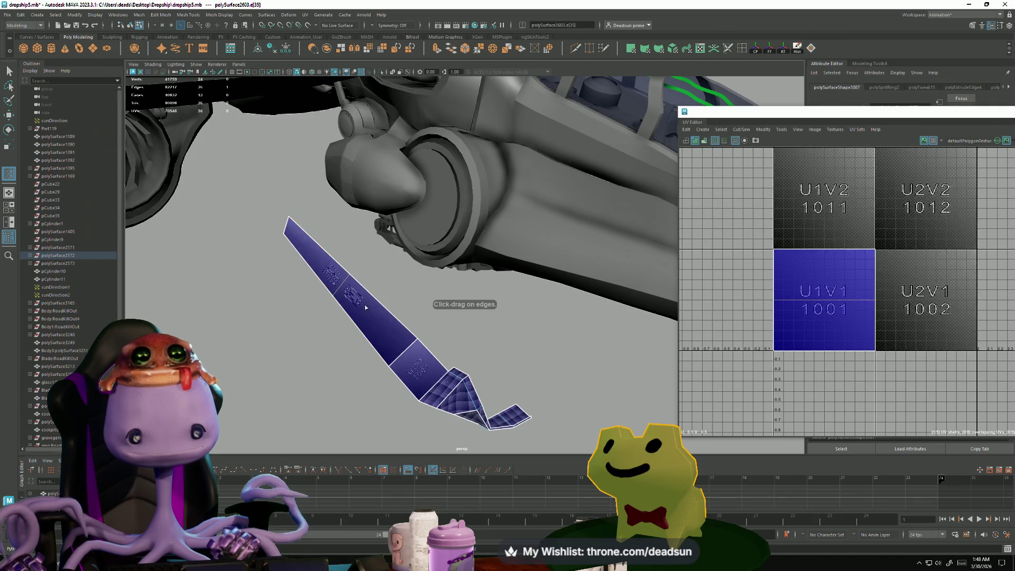
click(387, 314)
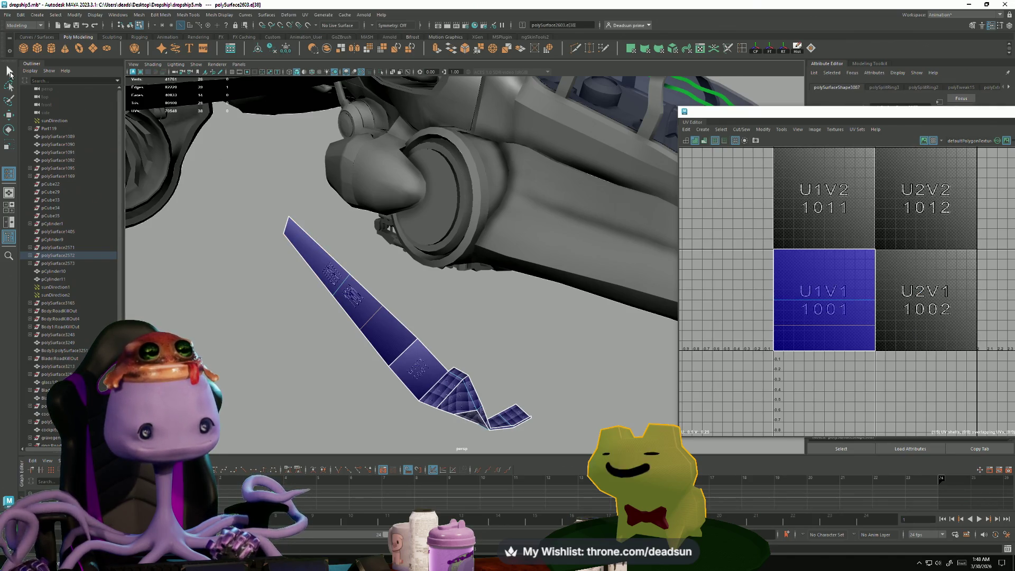
Step: Frame the strip and slide it left along X into place
key(F9)
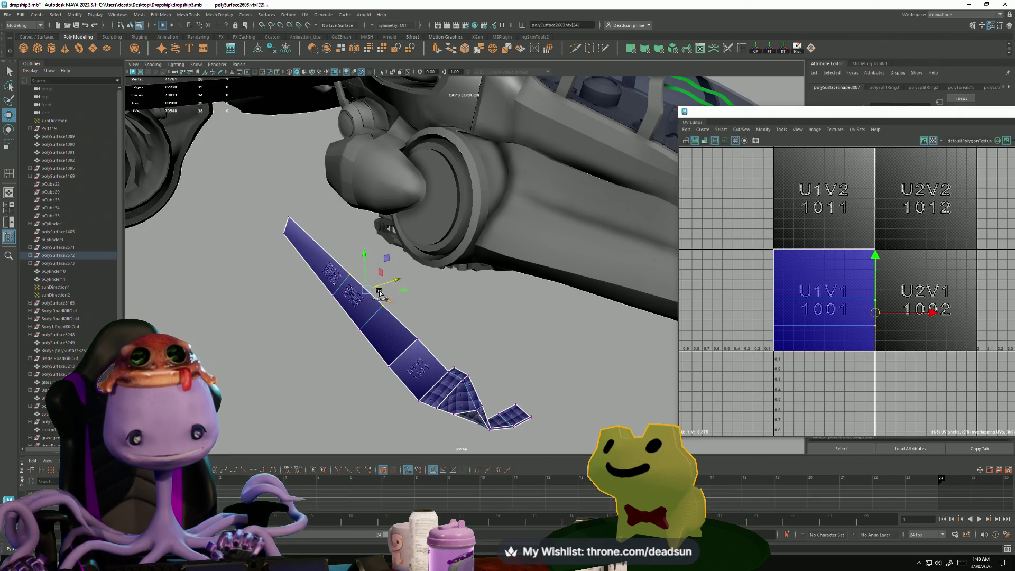
alt+drag(381, 284, 334, 273)
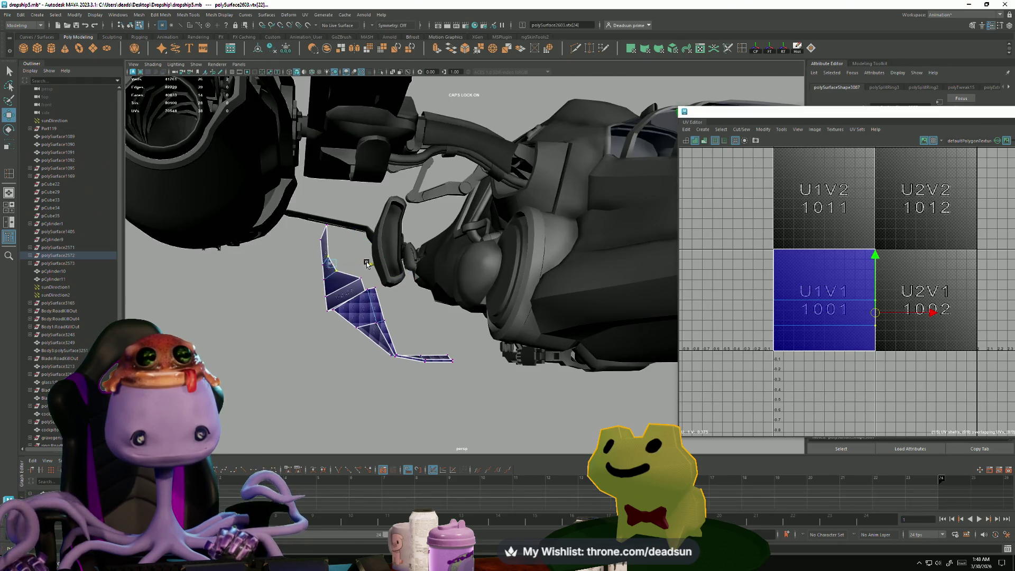
alt+right_drag(371, 262, 201, 270)
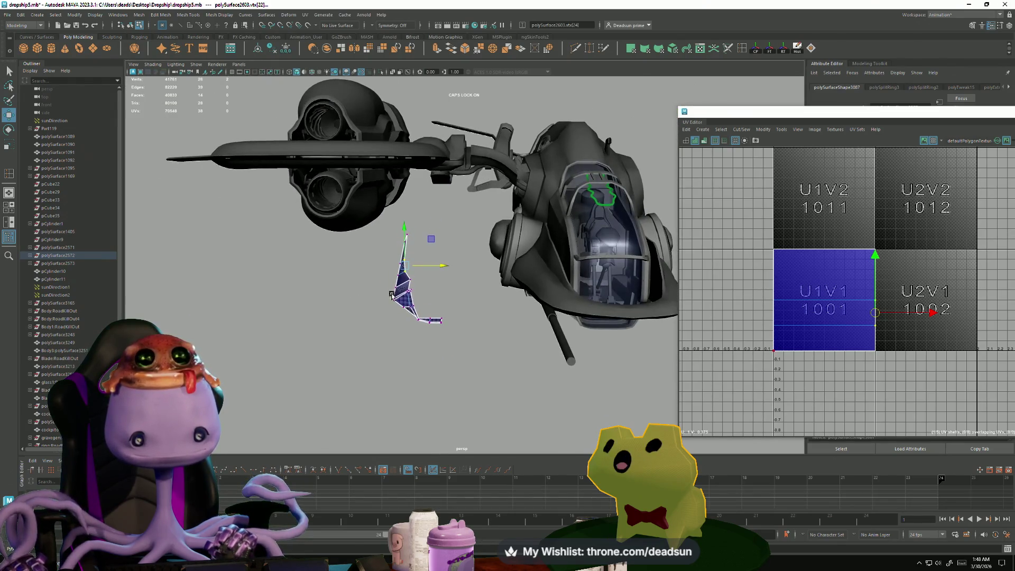
right_drag(396, 288, 446, 269)
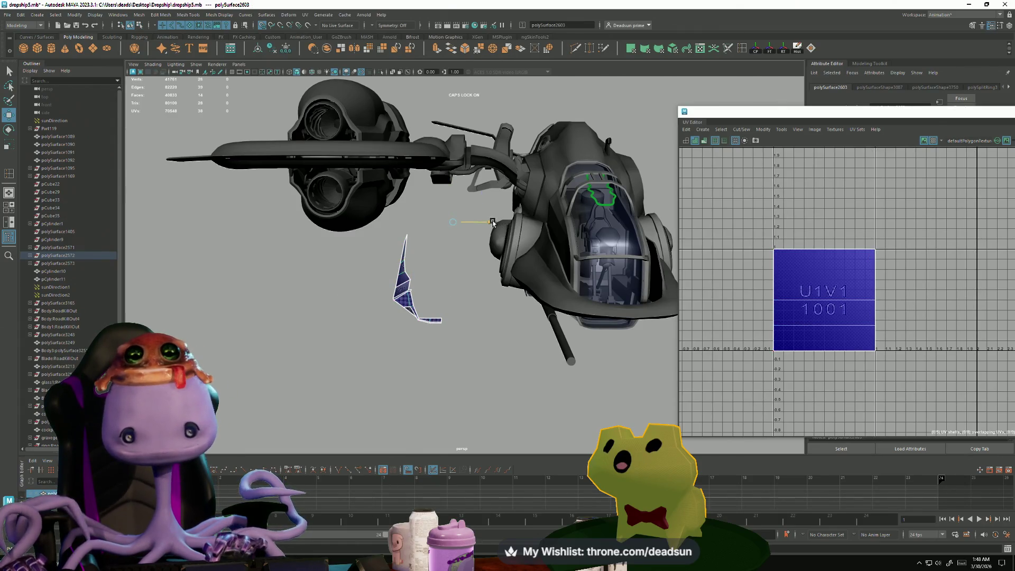
key(f)
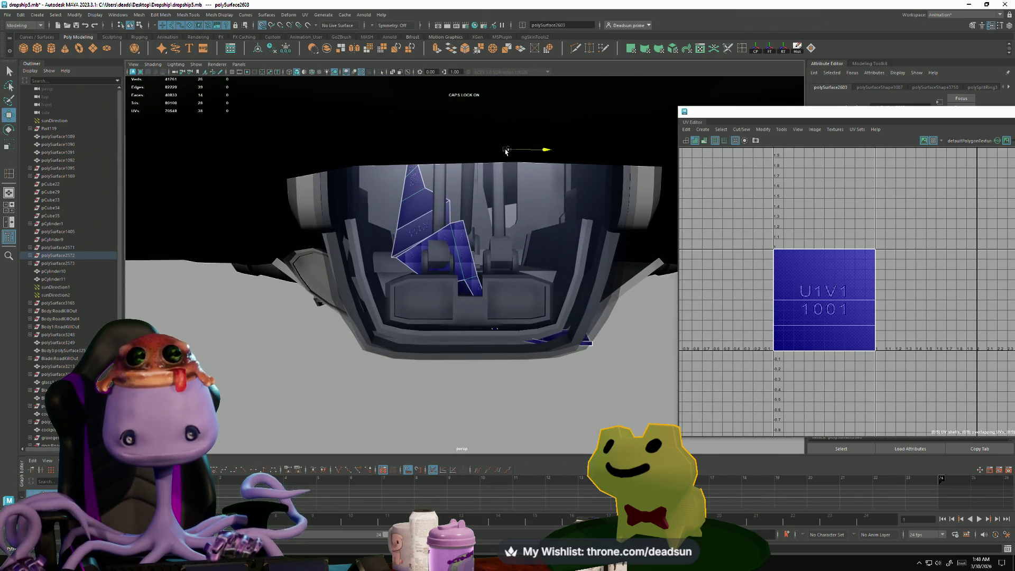
drag(545, 151, 448, 153)
mouse_move(382, 297)
alt+mouse_down()
mouse_move(381, 263)
mouse_move(389, 316)
alt+mouse_up()
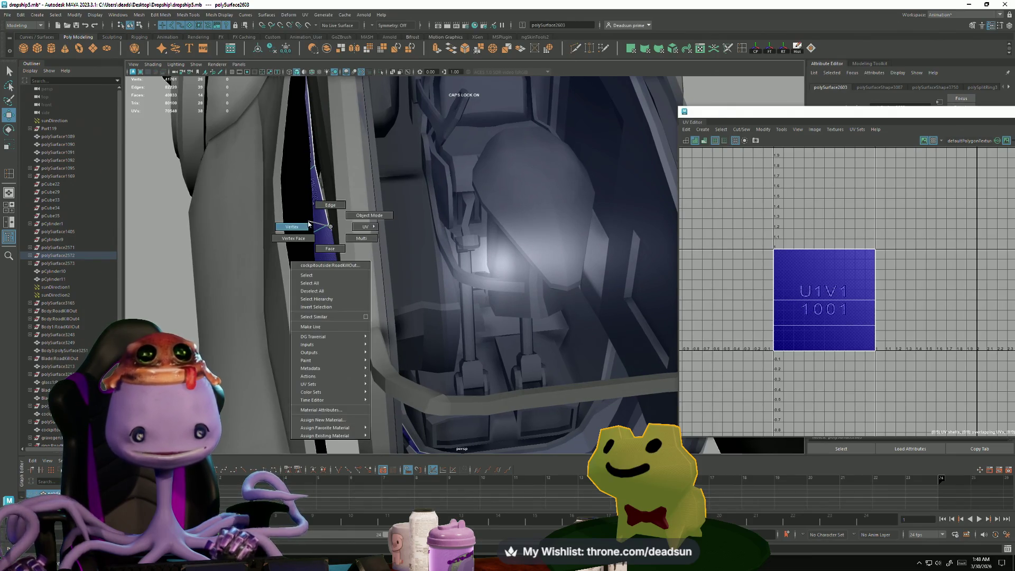
Step: Select the blue panel inside the frame and switch it to vertex editing
click(328, 226)
click(327, 230)
click(320, 264)
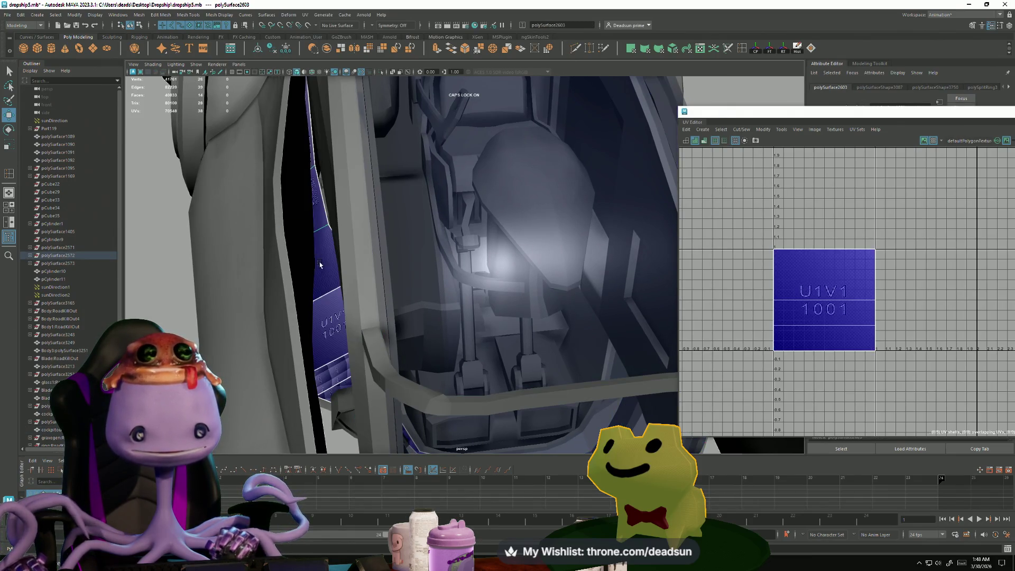
right_click(325, 277)
click(327, 230)
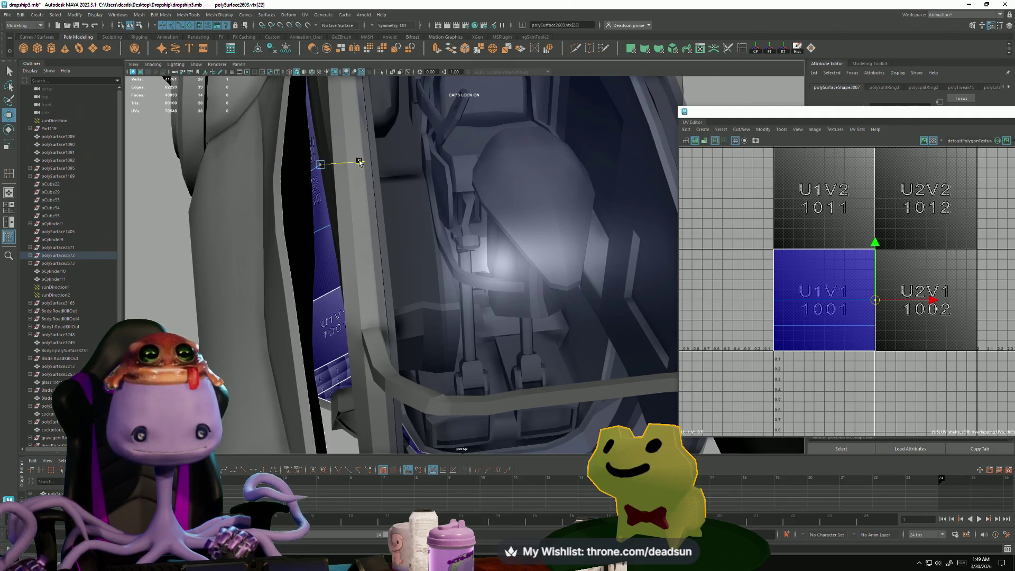
mouse_move(365, 171)
alt+mouse_down()
mouse_move(347, 188)
mouse_move(372, 210)
mouse_move(412, 314)
mouse_move(429, 308)
mouse_move(444, 329)
alt+mouse_up()
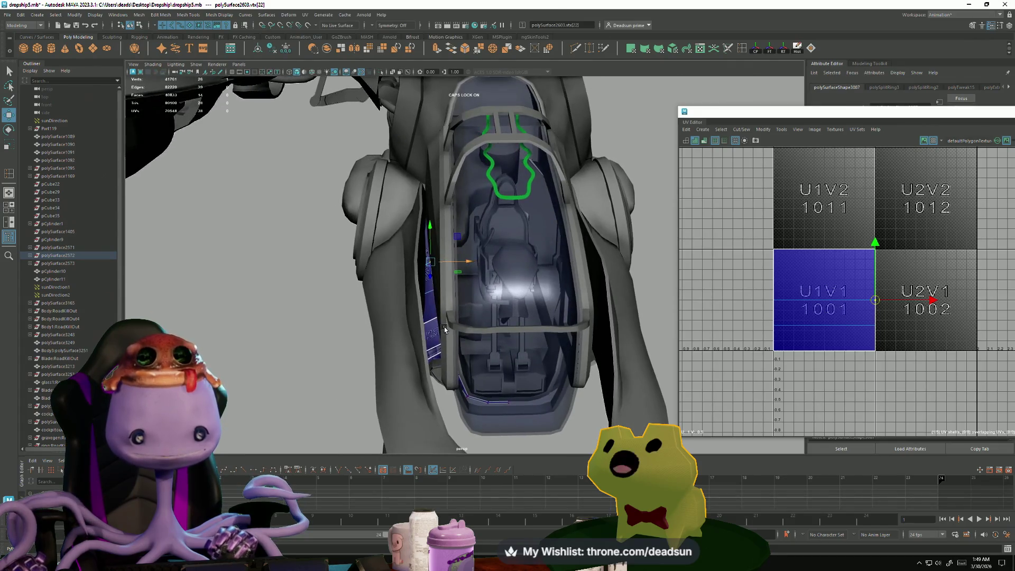
right_drag(429, 308, 415, 307)
click(400, 306)
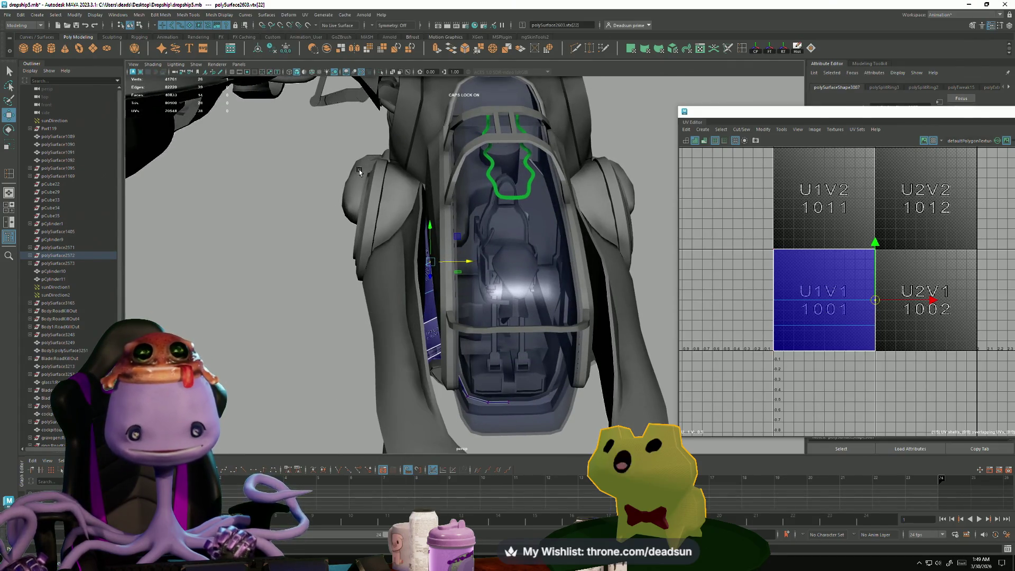
Step: Adjust the wedge panel's vertices to fit the cockpit frame, then return to object mode
mouse_move(464, 231)
alt+mouse_down()
mouse_move(456, 226)
mouse_move(430, 278)
mouse_move(436, 328)
mouse_move(454, 317)
mouse_move(539, 349)
mouse_move(520, 231)
alt+mouse_up()
scroll(438, 312, up, 4)
click(519, 231)
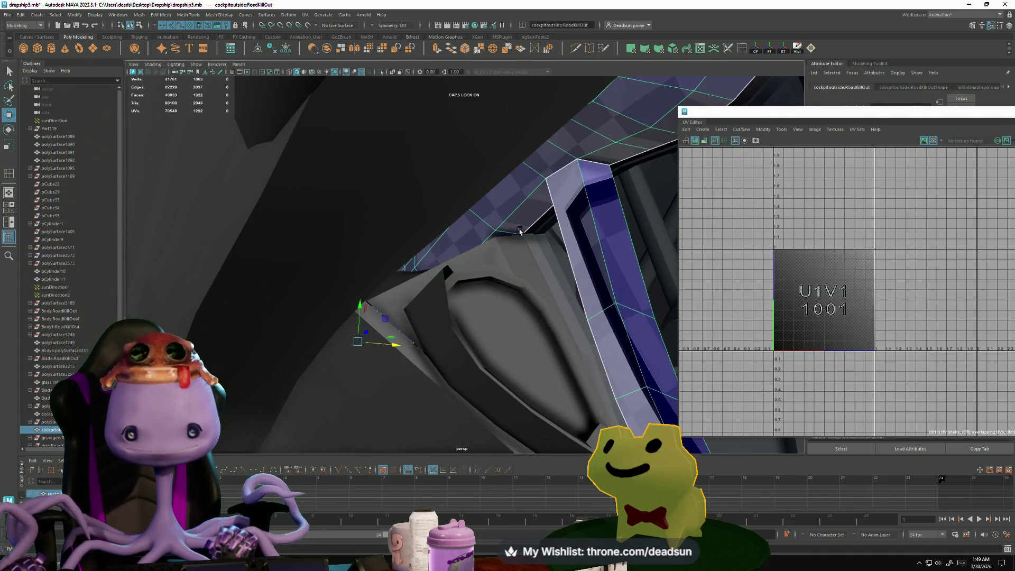
click(504, 244)
right_drag(505, 244, 504, 240)
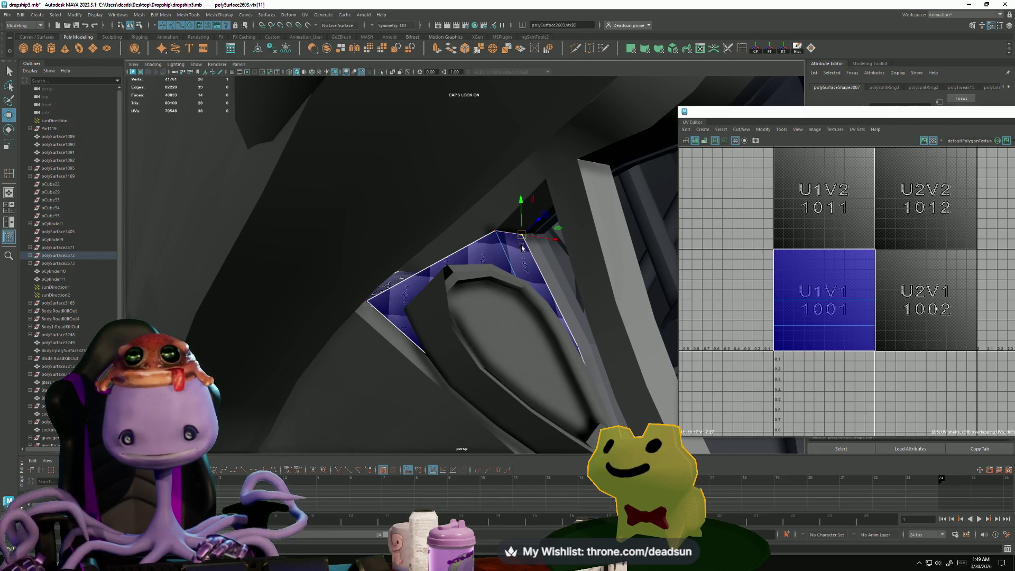
scroll(503, 298, down, 3)
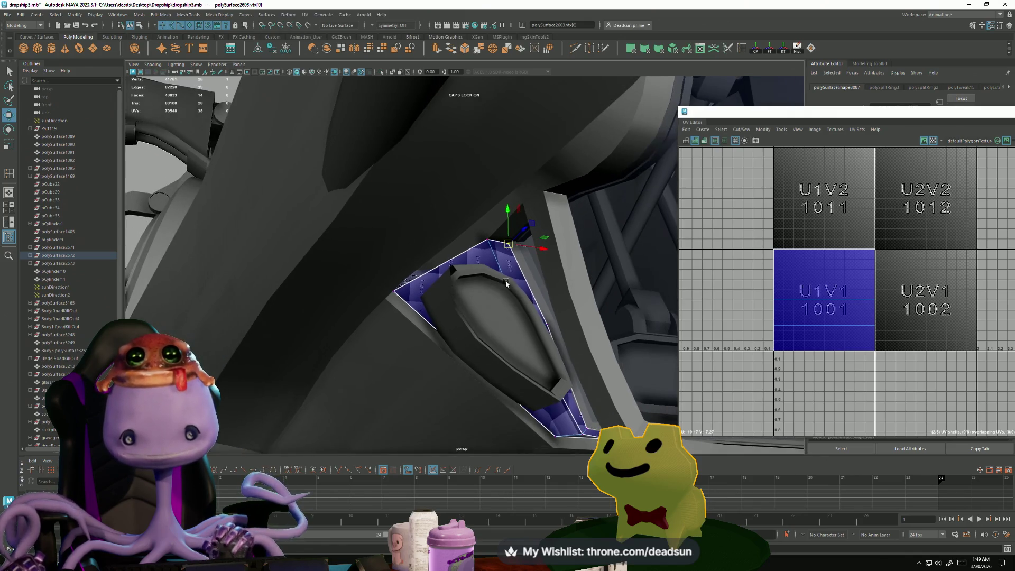
right_drag(492, 302, 484, 292)
mouse_move(484, 293)
alt+mouse_down()
mouse_move(224, 370)
mouse_move(228, 395)
alt+mouse_up()
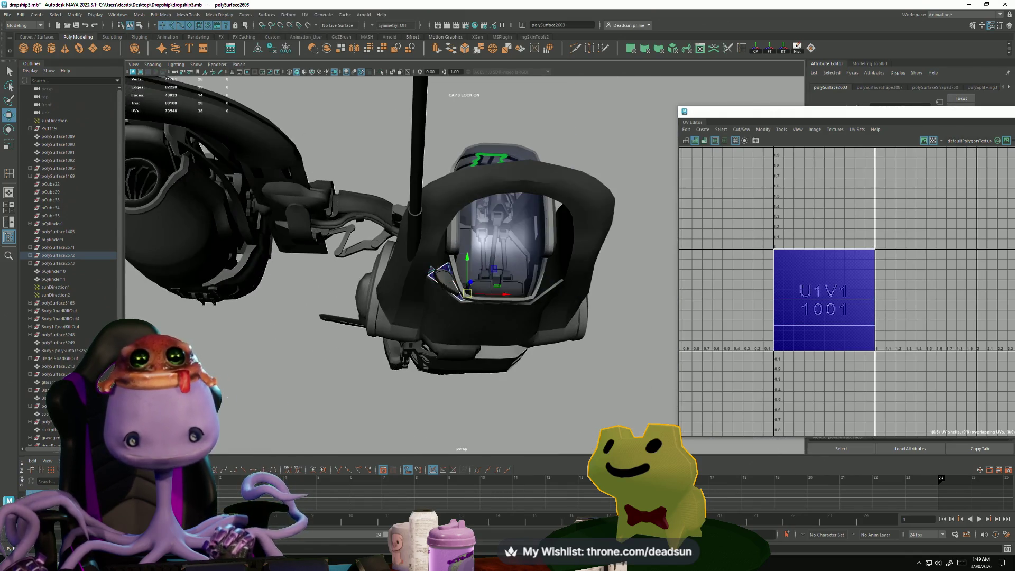
scroll(329, 312, up, 10)
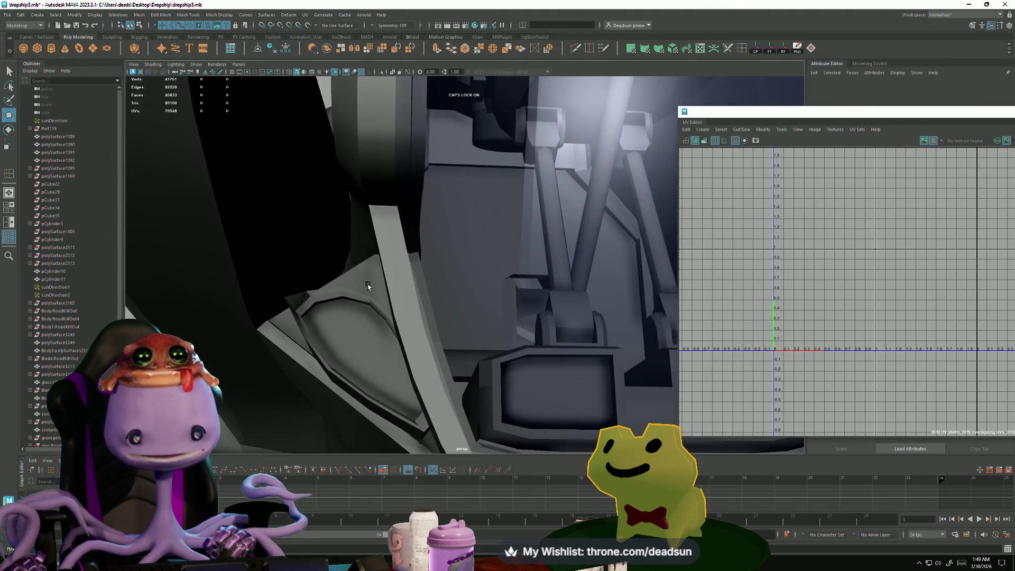
Step: Frame the coffin-shaped cockpit panel and select its bottom tip vertex and top strip face
click(330, 312)
alt+middle_drag(330, 311, 328, 369)
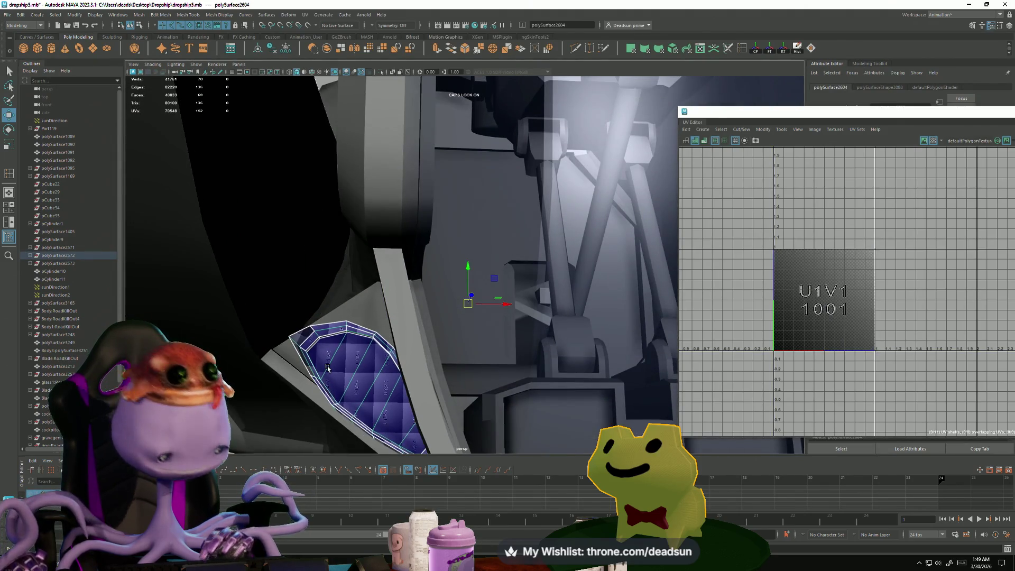
key(f)
mouse_move(327, 369)
alt+mouse_down()
mouse_move(435, 336)
mouse_move(426, 335)
mouse_move(426, 351)
mouse_move(445, 365)
mouse_move(334, 376)
alt+mouse_up()
right_drag(309, 368, 293, 368)
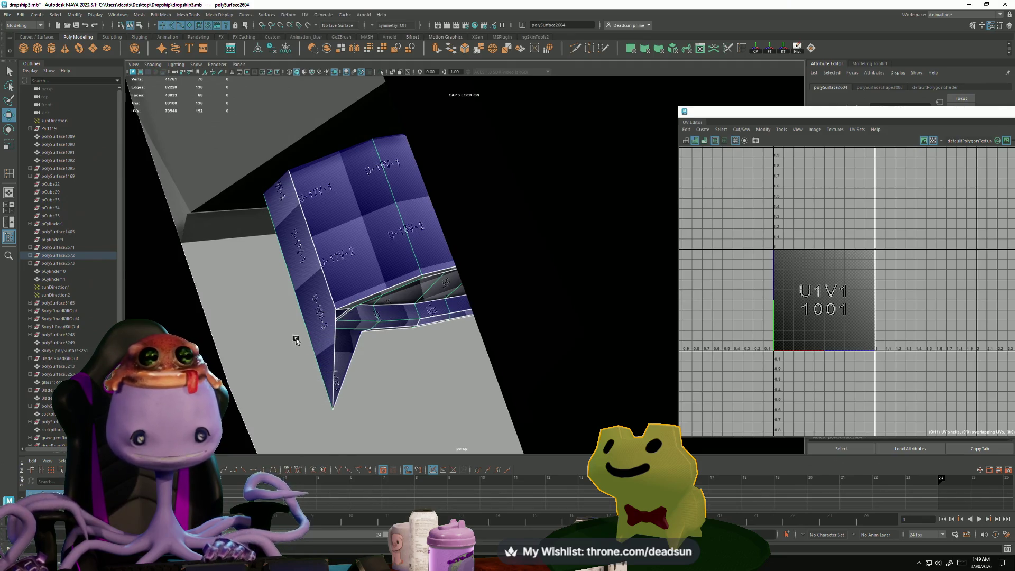
drag(317, 394, 355, 438)
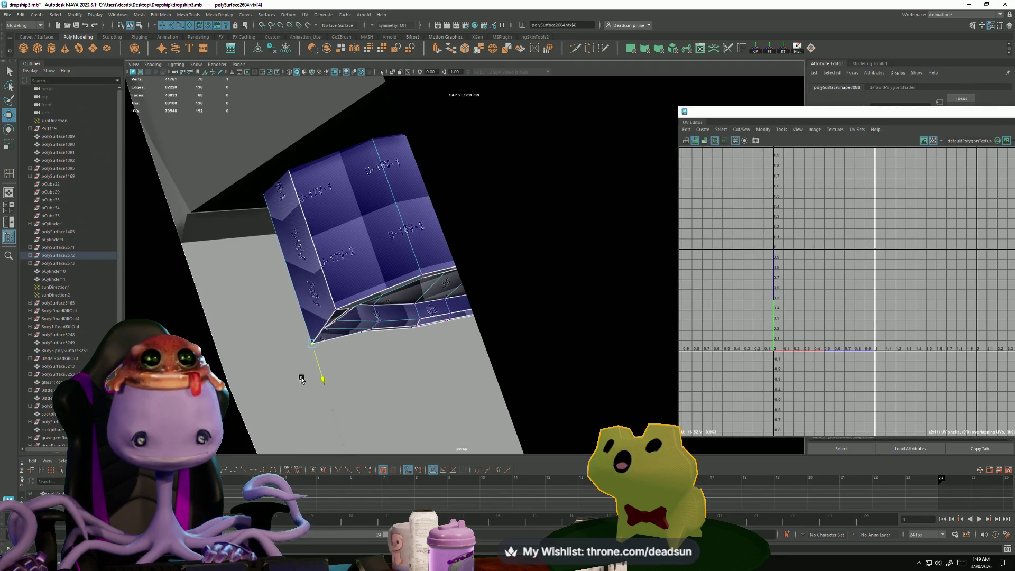
mouse_move(301, 367)
alt+mouse_down()
mouse_move(283, 287)
mouse_move(287, 303)
mouse_move(414, 294)
mouse_move(295, 309)
mouse_move(343, 174)
alt+mouse_up()
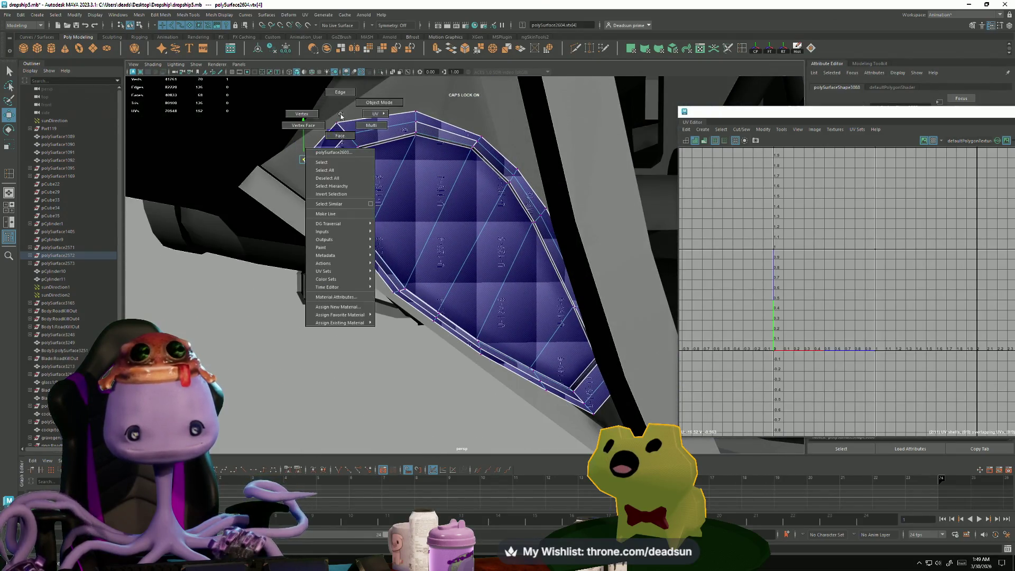
key(F11)
click(355, 128)
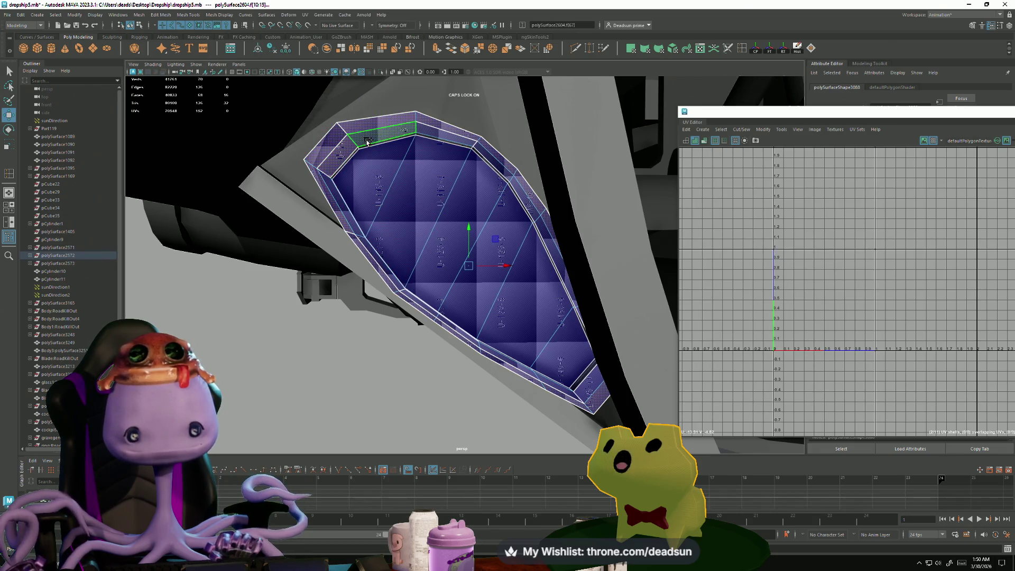
alt+drag(518, 301, 502, 263)
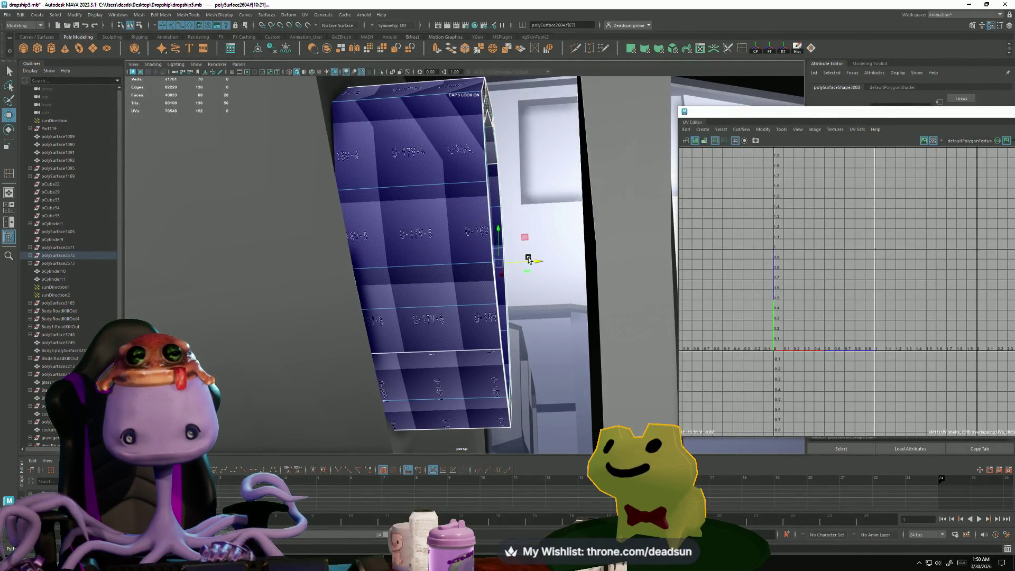
mouse_move(544, 263)
alt+mouse_down()
mouse_move(527, 255)
mouse_move(475, 279)
alt+mouse_up()
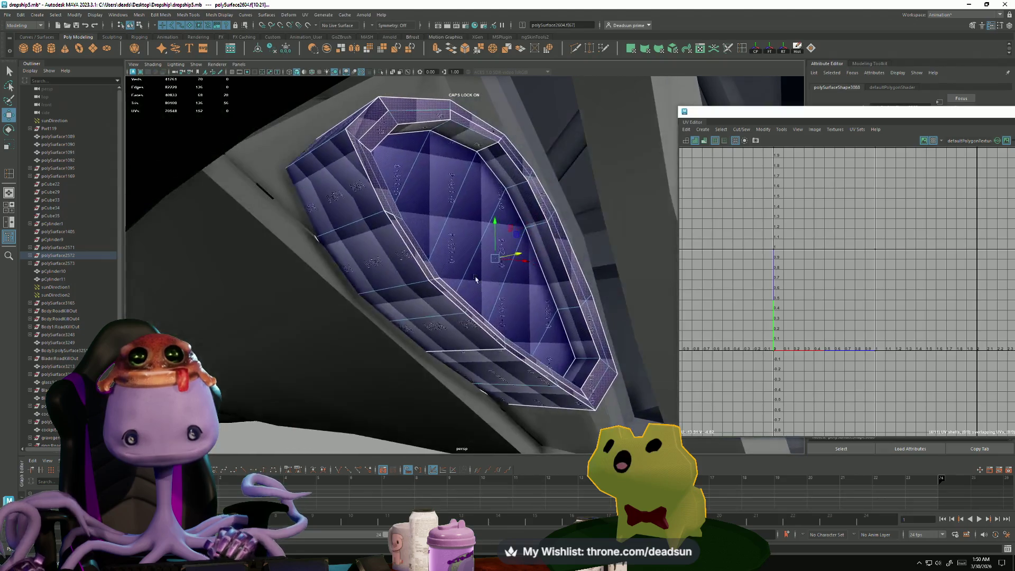
Step: Select the panel's inner bevel edge loop and shift it left
right_drag(476, 279, 417, 253)
double_click(425, 252)
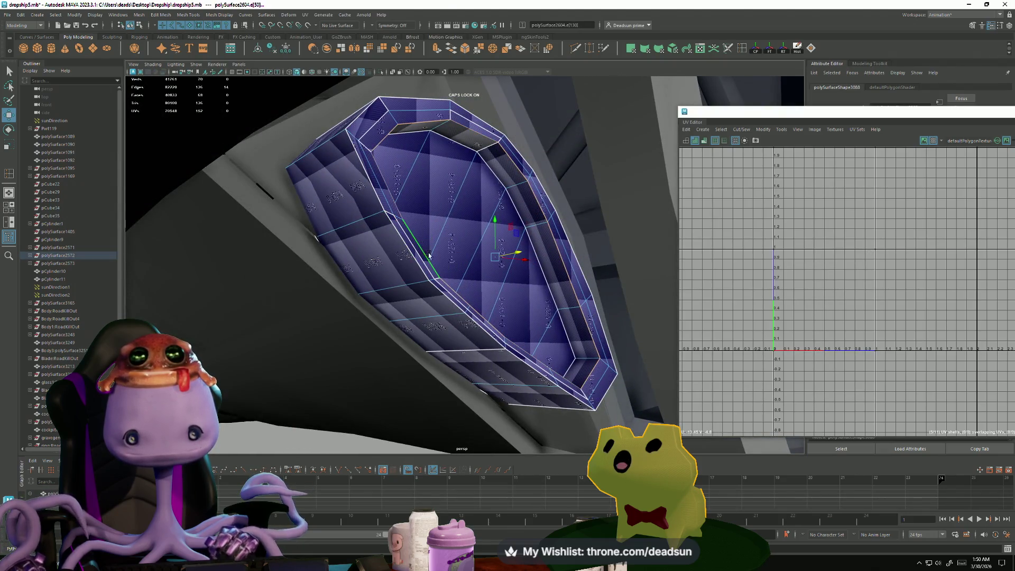
drag(517, 253, 399, 323)
scroll(499, 262, down, 3)
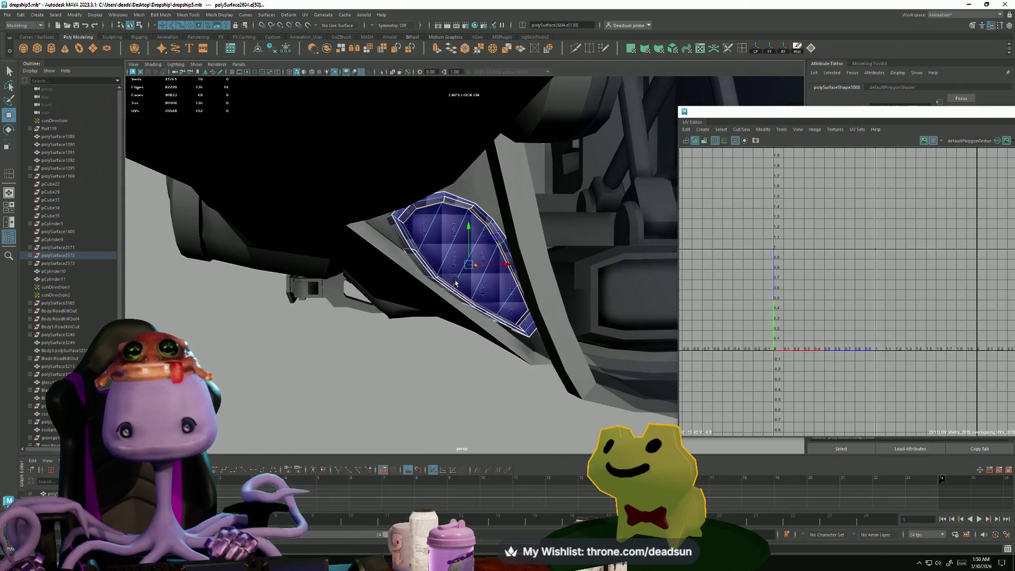
mouse_move(455, 283)
alt+mouse_down()
mouse_move(439, 296)
mouse_move(447, 280)
alt+mouse_up()
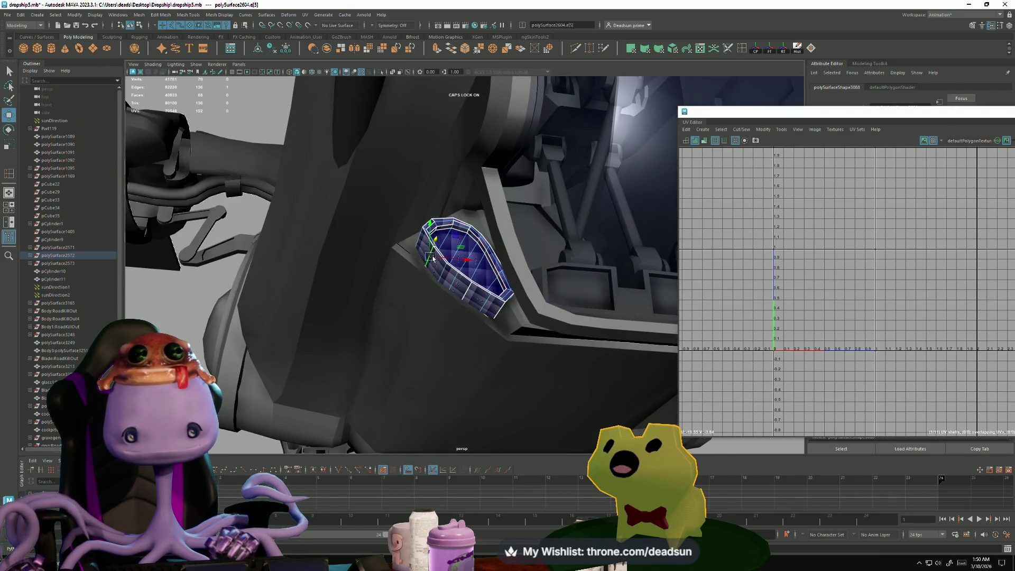
Step: Return to object mode and select the Blade:RoadKillOut5 hull piece
right_drag(433, 258, 454, 244)
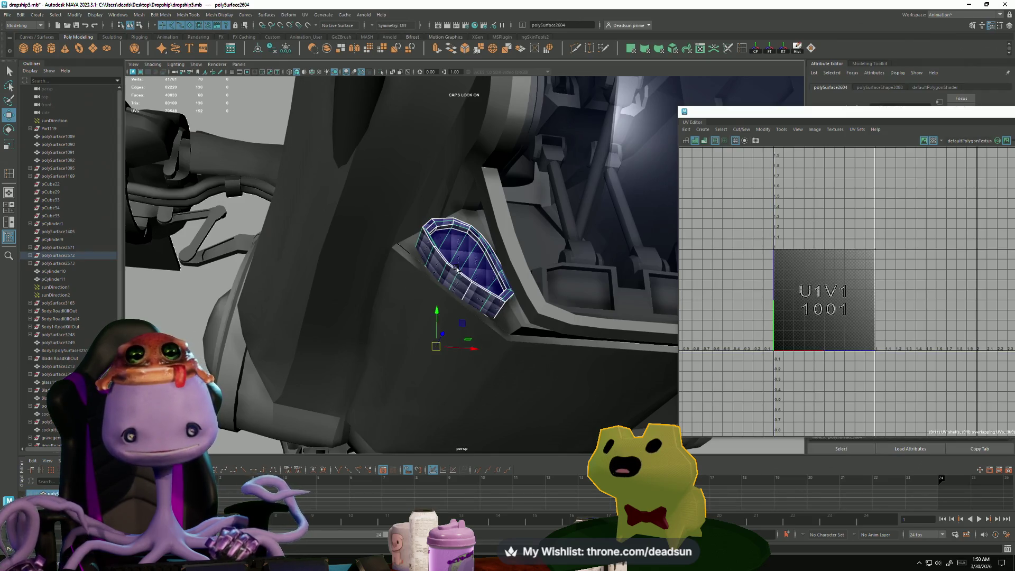
mouse_move(457, 270)
alt+mouse_down()
mouse_move(437, 280)
mouse_move(441, 389)
mouse_move(296, 274)
mouse_move(426, 319)
mouse_move(419, 279)
mouse_move(428, 343)
alt+mouse_up()
click(450, 324)
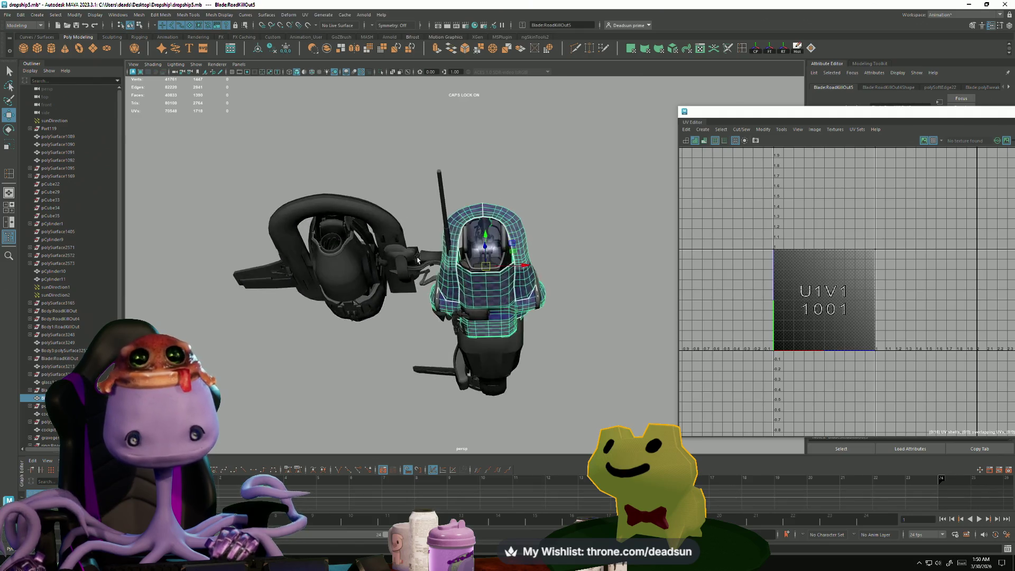
alt+right_drag(428, 343, 627, 324)
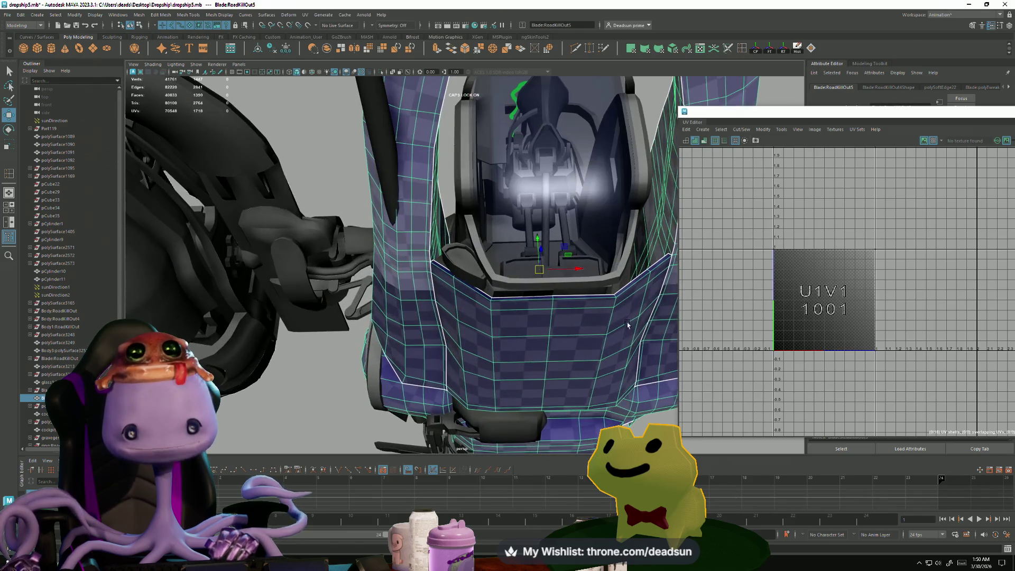
click(452, 259)
key(f)
mouse_move(453, 275)
alt+mouse_down()
mouse_move(456, 321)
mouse_move(417, 316)
mouse_move(427, 307)
mouse_move(423, 380)
mouse_move(424, 357)
alt+mouse_up()
click(414, 320)
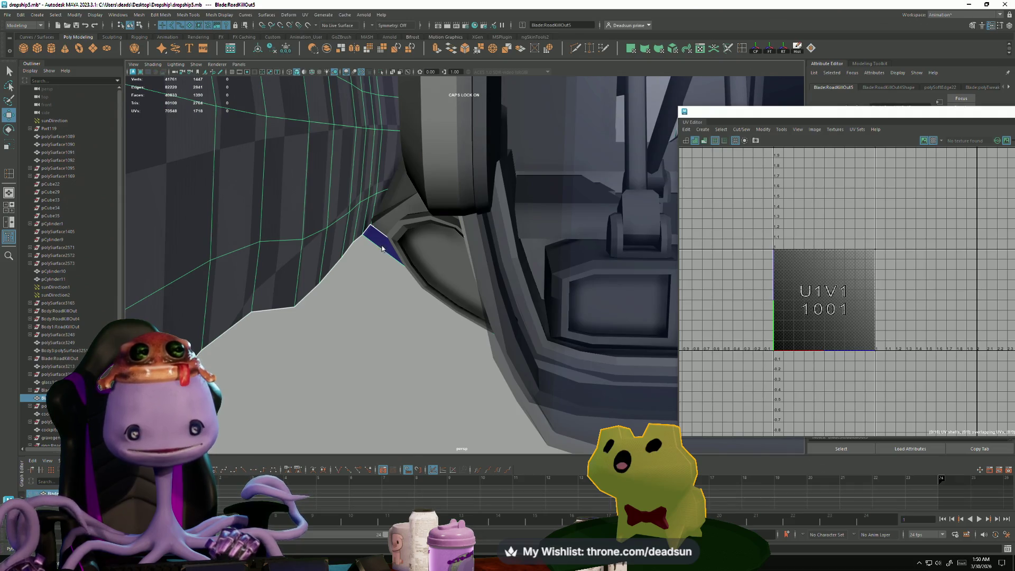
right_drag(382, 248, 373, 219)
click(370, 226)
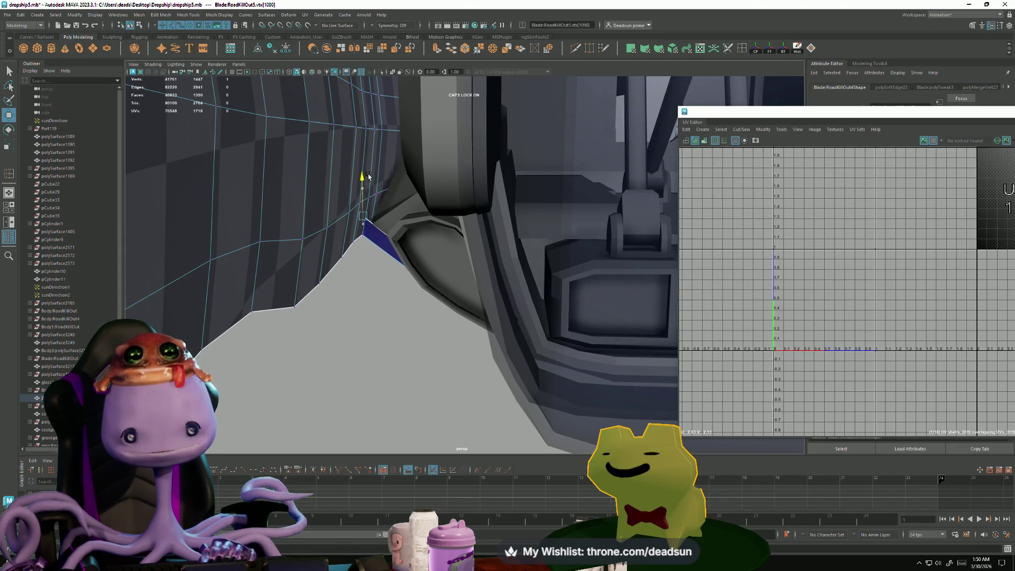
mouse_move(410, 230)
alt+mouse_down()
mouse_move(407, 250)
mouse_move(417, 251)
alt+mouse_up()
right_drag(394, 198, 383, 190)
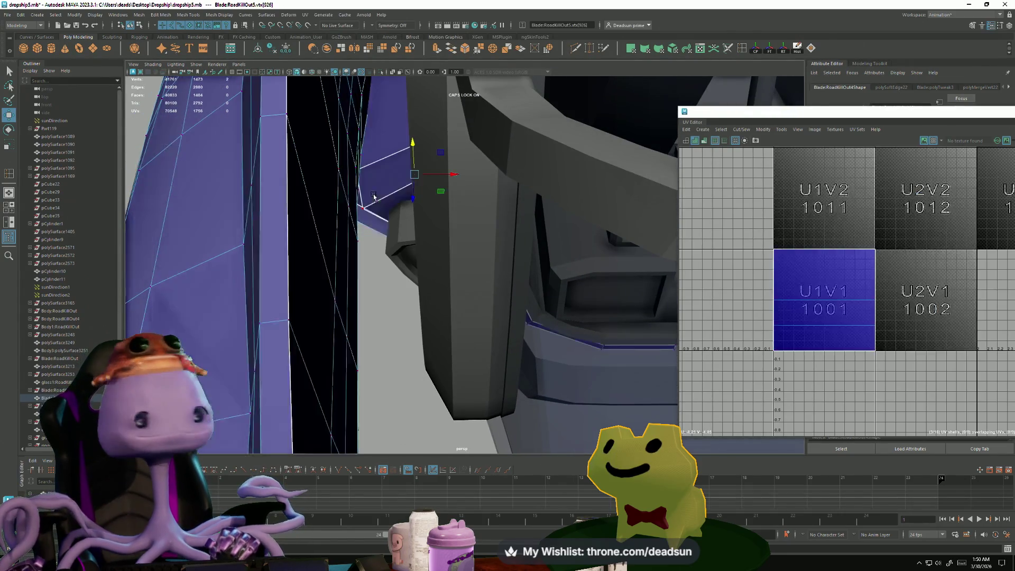
click(364, 209)
mouse_move(366, 240)
alt+mouse_down()
mouse_move(366, 220)
mouse_move(402, 264)
mouse_move(356, 280)
mouse_move(444, 368)
mouse_move(447, 399)
mouse_move(370, 356)
mouse_move(377, 339)
mouse_move(336, 384)
mouse_move(307, 341)
mouse_move(441, 234)
alt+mouse_up()
click(303, 334)
right_drag(441, 234, 442, 217)
alt+drag(442, 217, 427, 316)
alt+right_drag(427, 316, 658, 370)
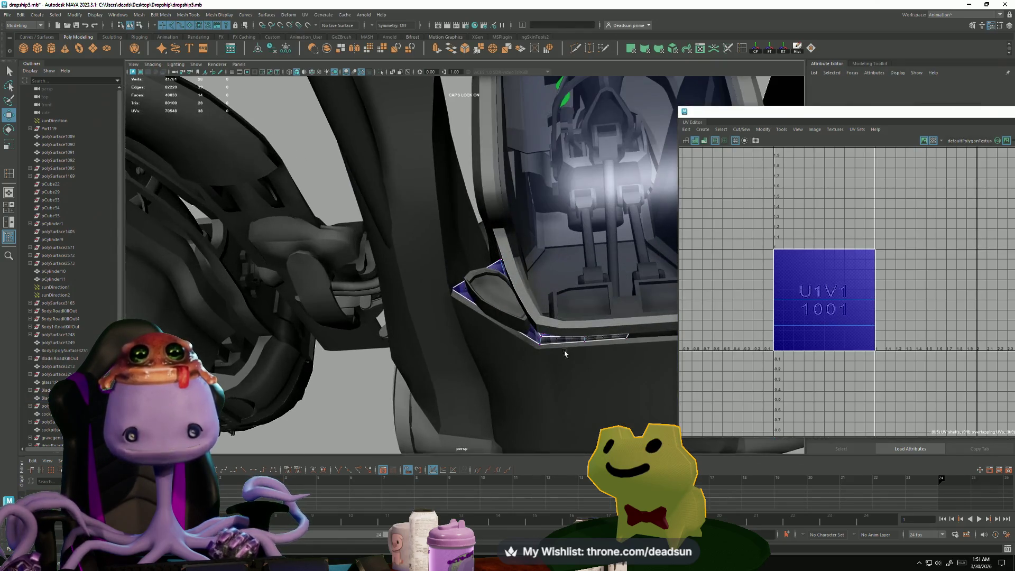
right_drag(574, 339, 482, 334)
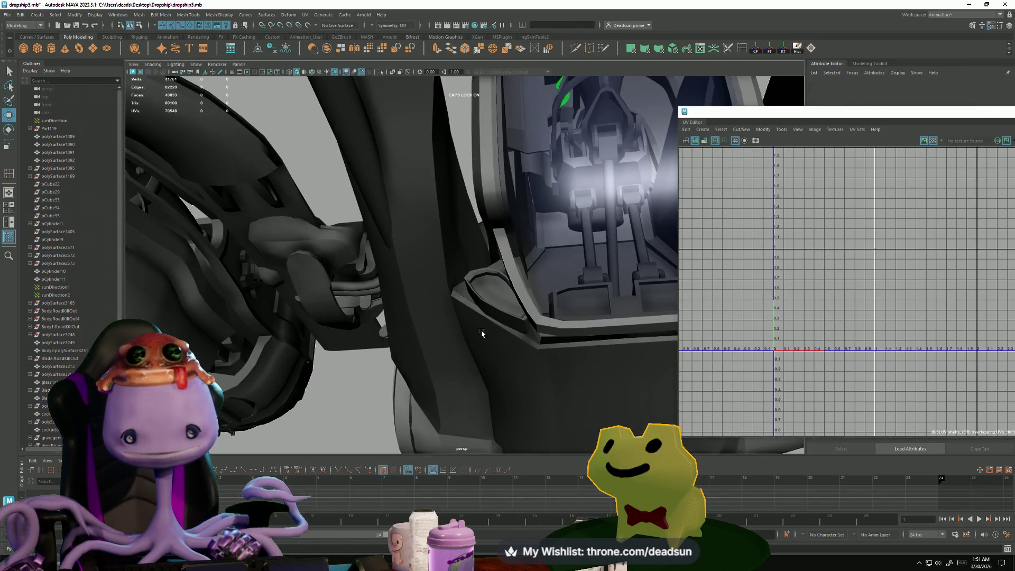
Step: Select polySurface2604 and preview it smoothed before returning to low-poly display
click(463, 294)
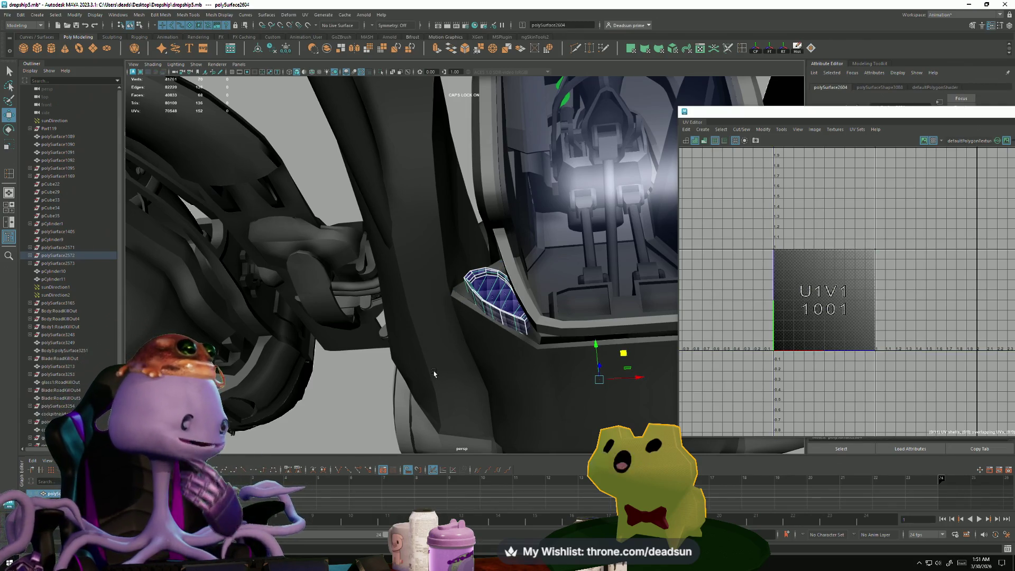
scroll(483, 342, up, 10)
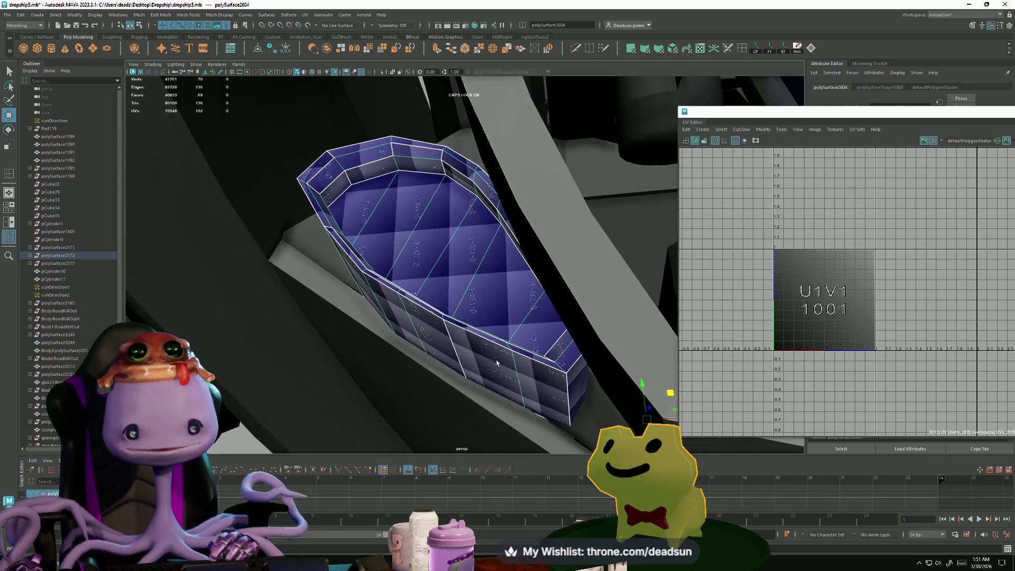
alt+drag(496, 363, 501, 350)
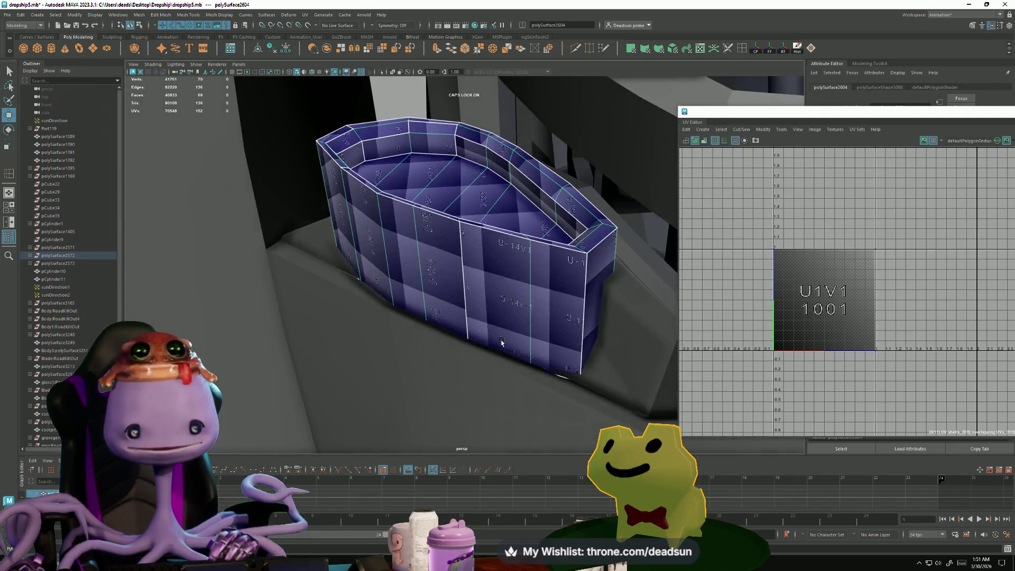
key(3)
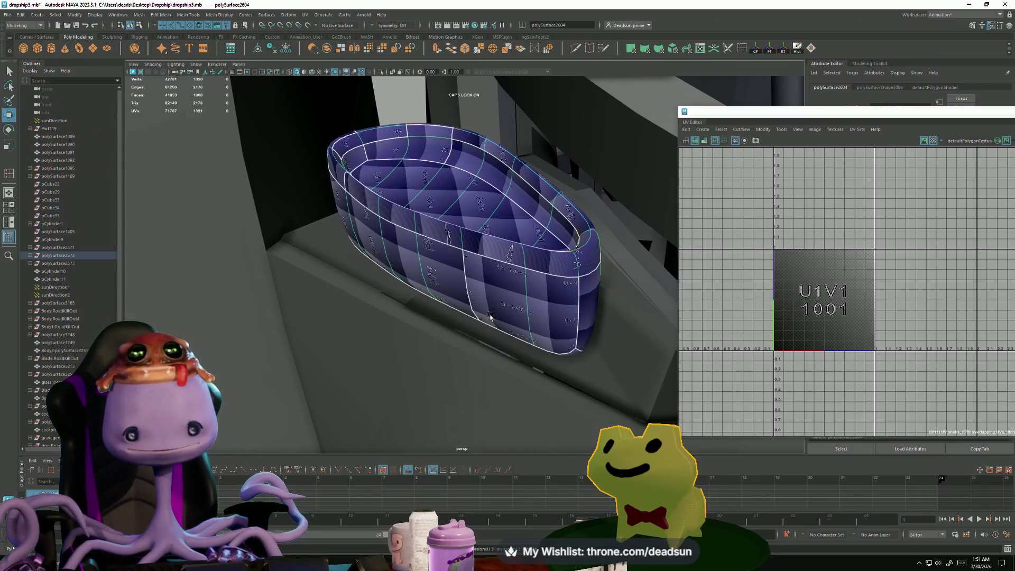
key(1)
scroll(483, 317, down, 5)
scroll(472, 313, up, 5)
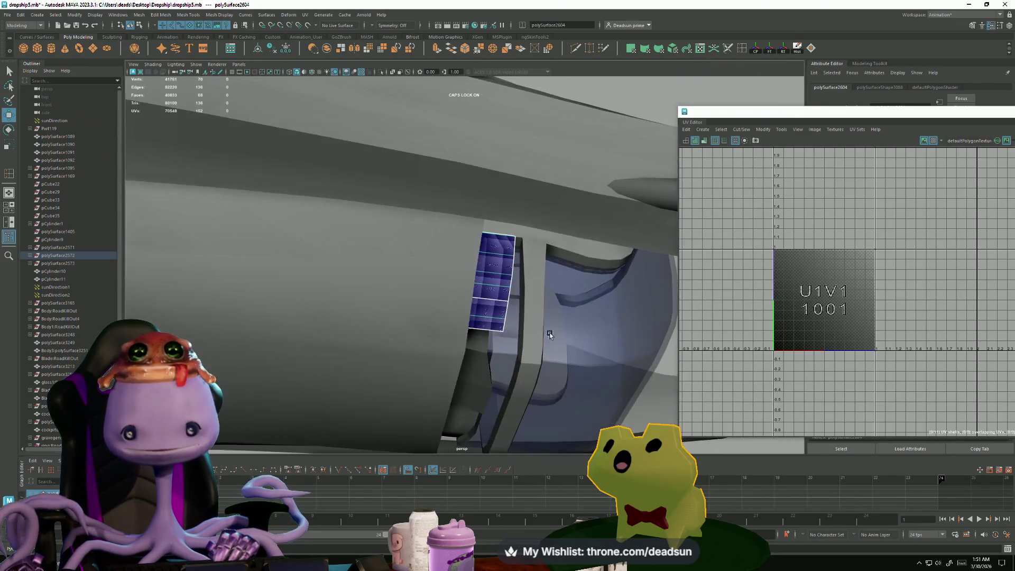
scroll(471, 313, down, 5)
Step: Reselect the cockpit glass panel and orbit around the dropship's underside
alt+drag(472, 313, 395, 319)
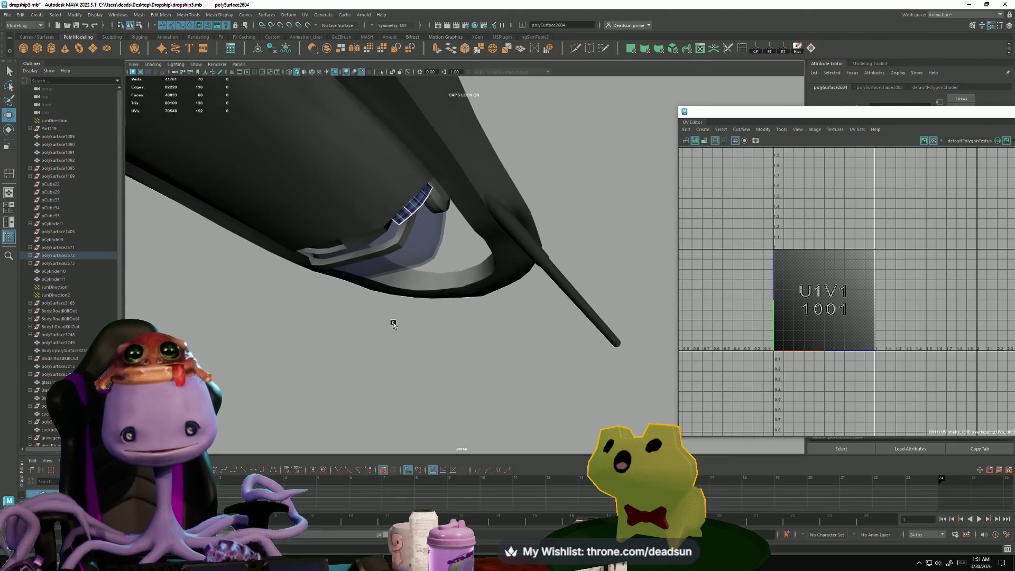
click(394, 320)
click(413, 226)
mouse_move(458, 334)
alt+mouse_down()
mouse_move(422, 340)
mouse_move(613, 387)
mouse_move(319, 292)
alt+mouse_up()
mouse_move(198, 248)
alt+mouse_down()
mouse_move(249, 256)
mouse_move(385, 347)
mouse_move(313, 345)
alt+mouse_up()
alt+right_drag(313, 348, 444, 406)
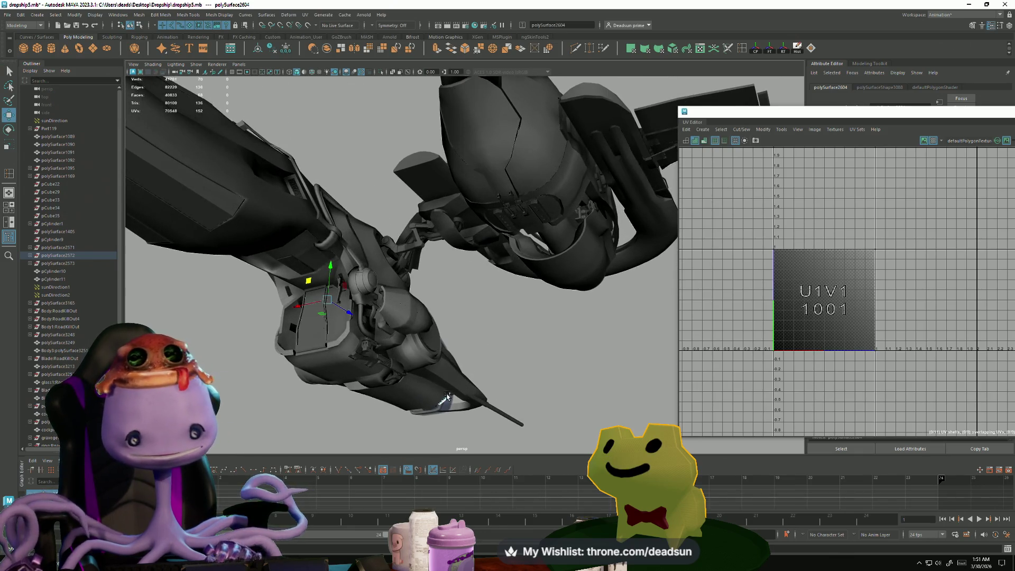
alt+drag(476, 431, 275, 231)
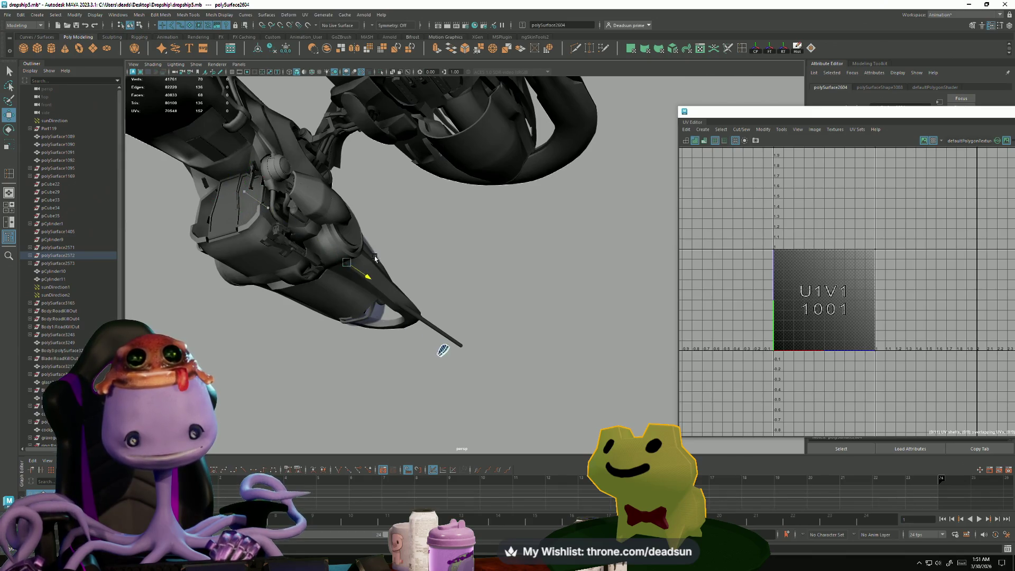
Step: Isolate and frame the panel, then select its top face and grow the selection
key(ctrl+1)
key(f)
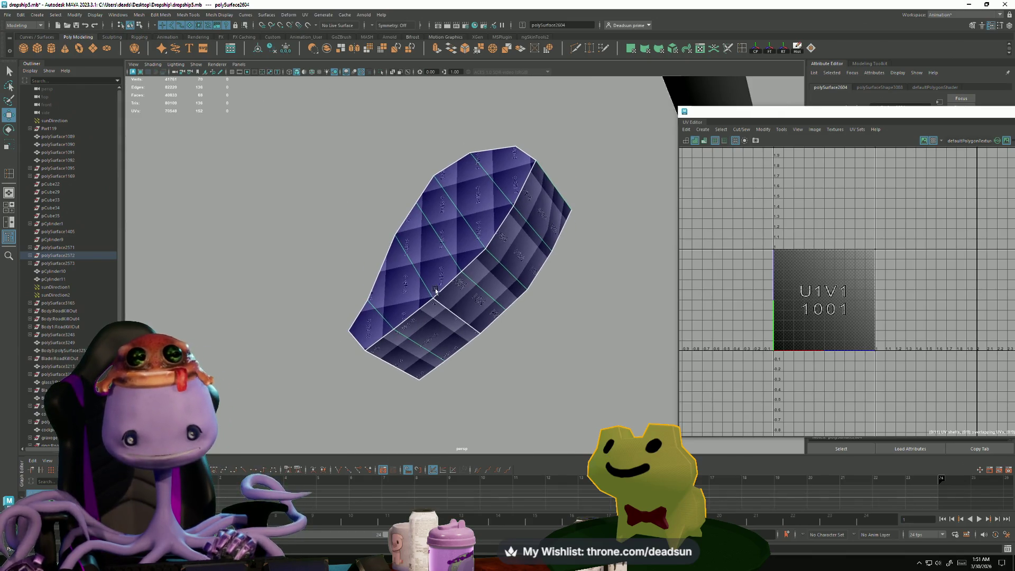
right_drag(478, 195, 481, 197)
click(483, 198)
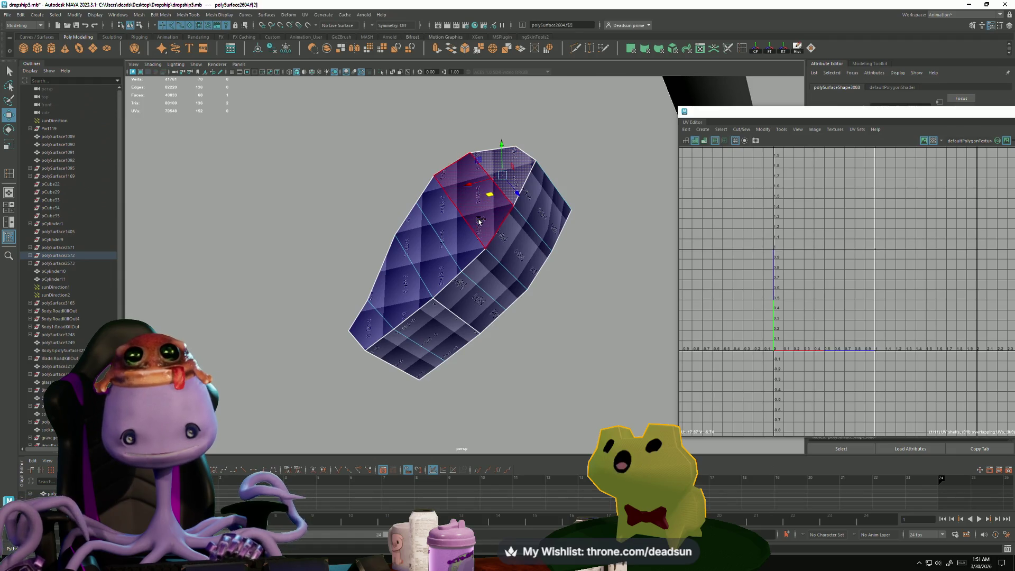
key(shift+period)
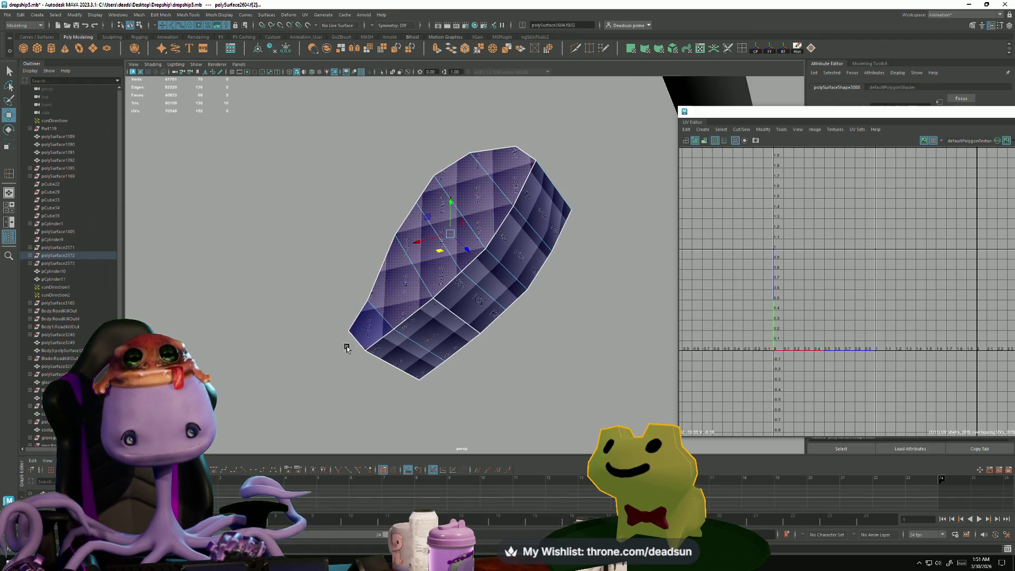
mouse_move(347, 347)
alt+mouse_down()
mouse_move(481, 390)
mouse_move(503, 374)
mouse_move(465, 367)
mouse_move(473, 358)
mouse_move(453, 362)
alt+mouse_up()
Step: Delete the panel's selected top faces and select all of its edges
key(Delete)
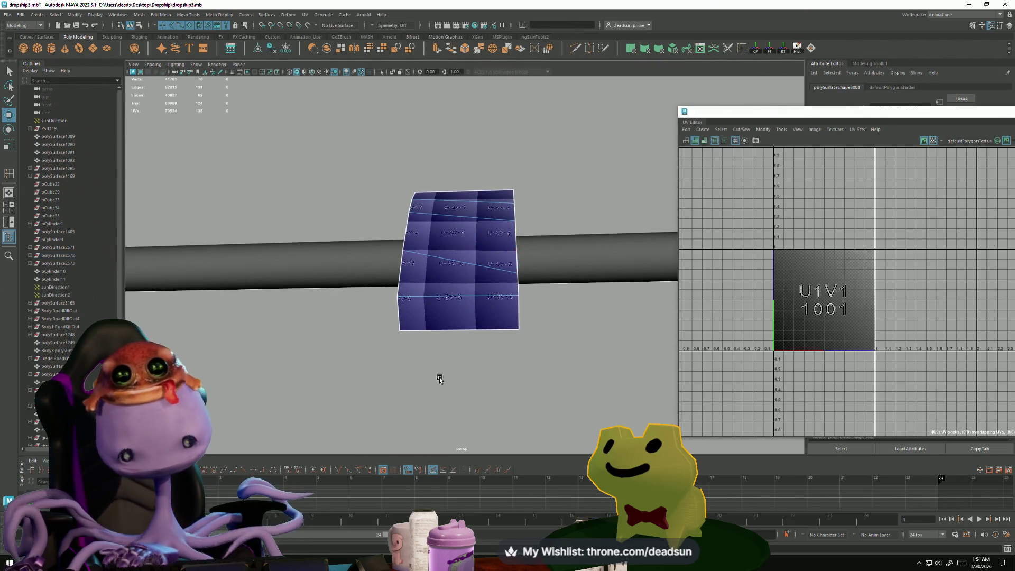
mouse_move(426, 291)
alt+mouse_down()
mouse_move(437, 306)
mouse_move(363, 309)
mouse_move(534, 309)
mouse_move(447, 290)
alt+mouse_up()
key(F9)
click(564, 316)
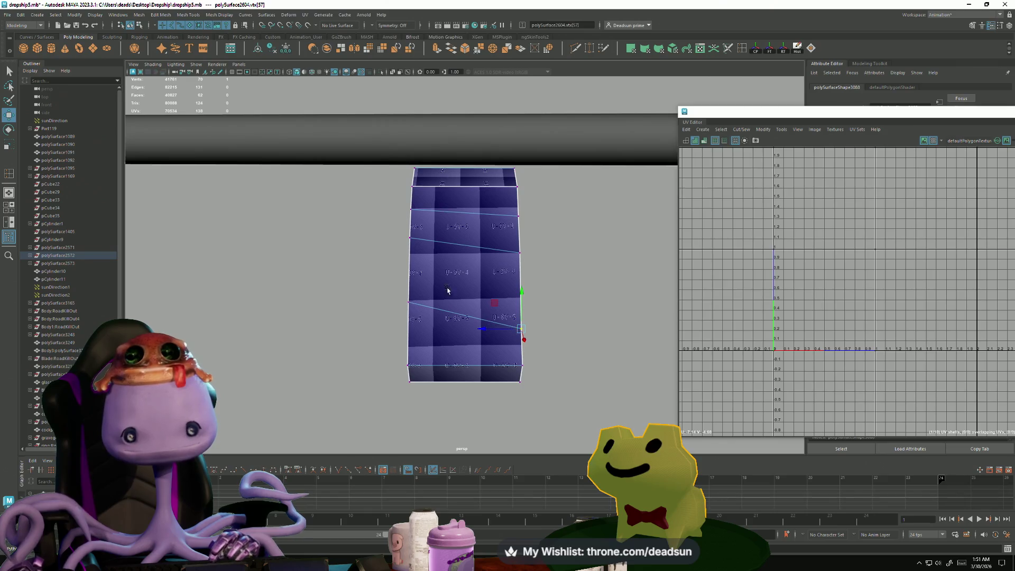
right_drag(447, 289, 407, 248)
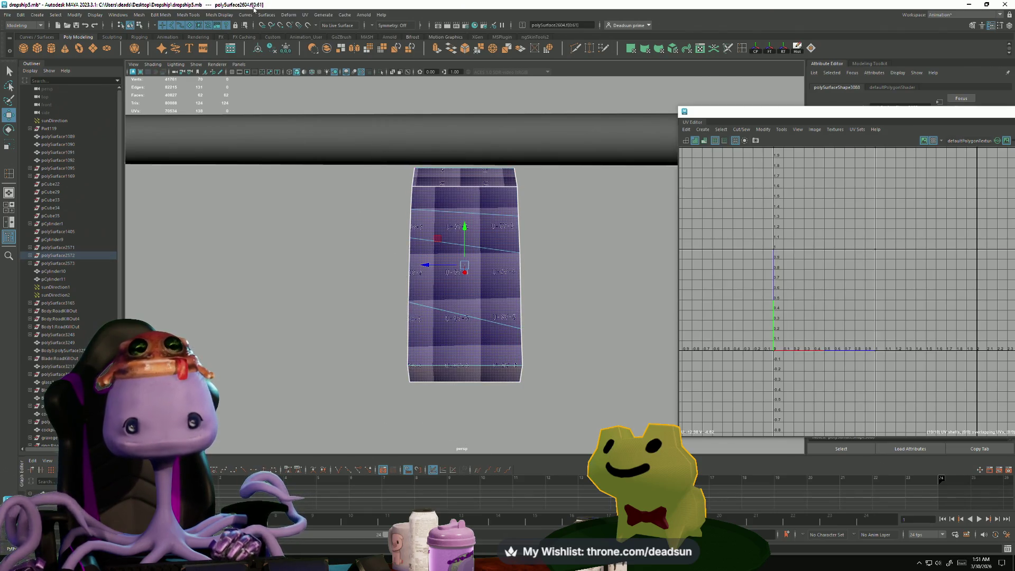
right_drag(442, 206, 378, 145)
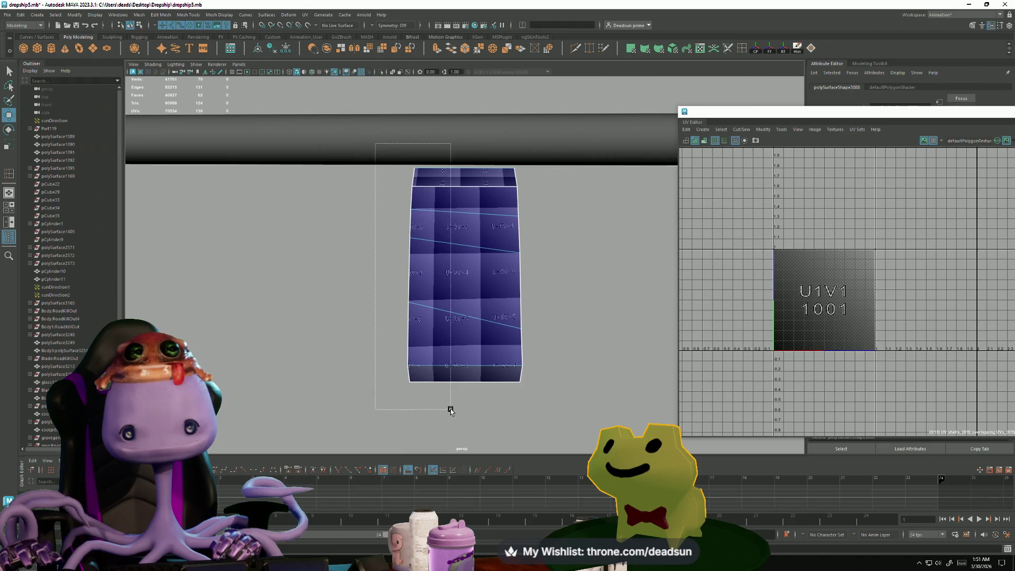
drag(451, 410, 450, 410)
Step: Sew the panel's UV shells into a single shell and select all its UVs
click(297, 16)
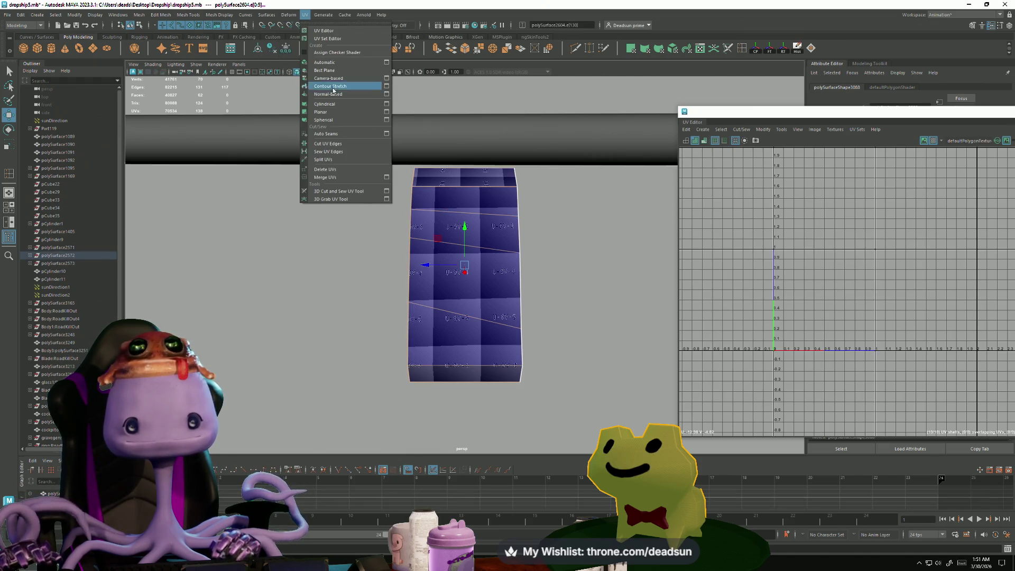
click(722, 130)
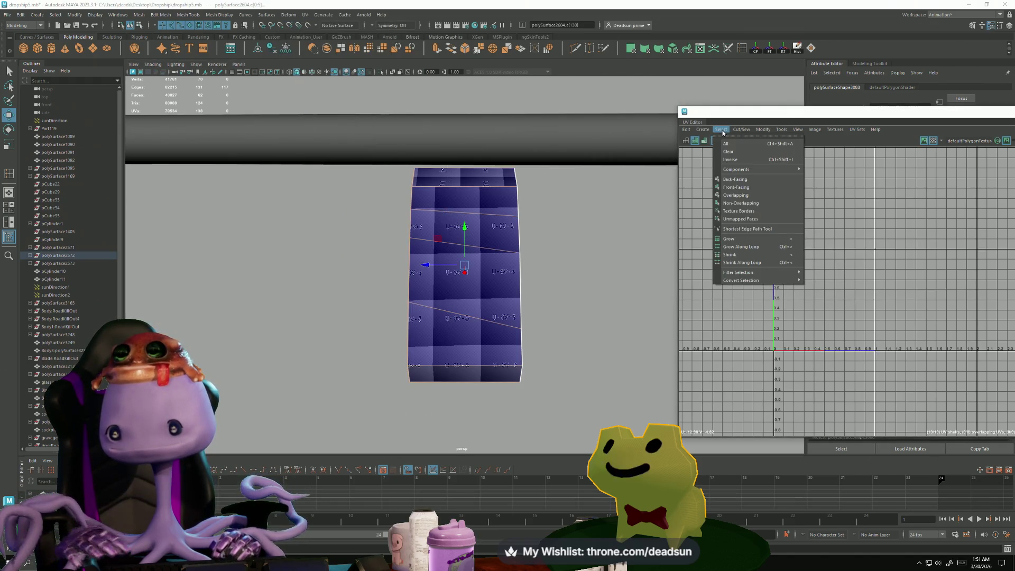
click(737, 158)
scroll(577, 180, down, 3)
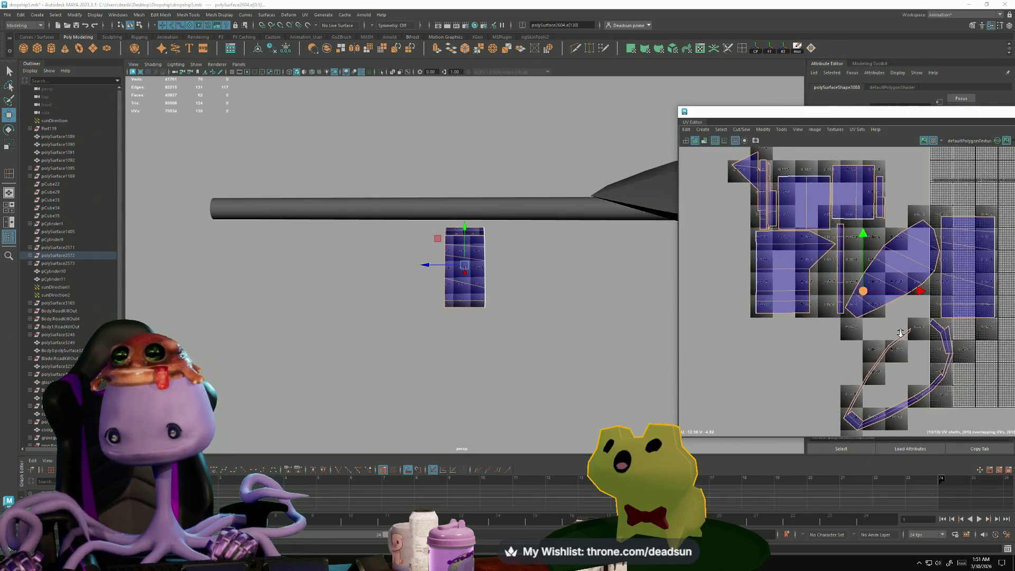
click(741, 130)
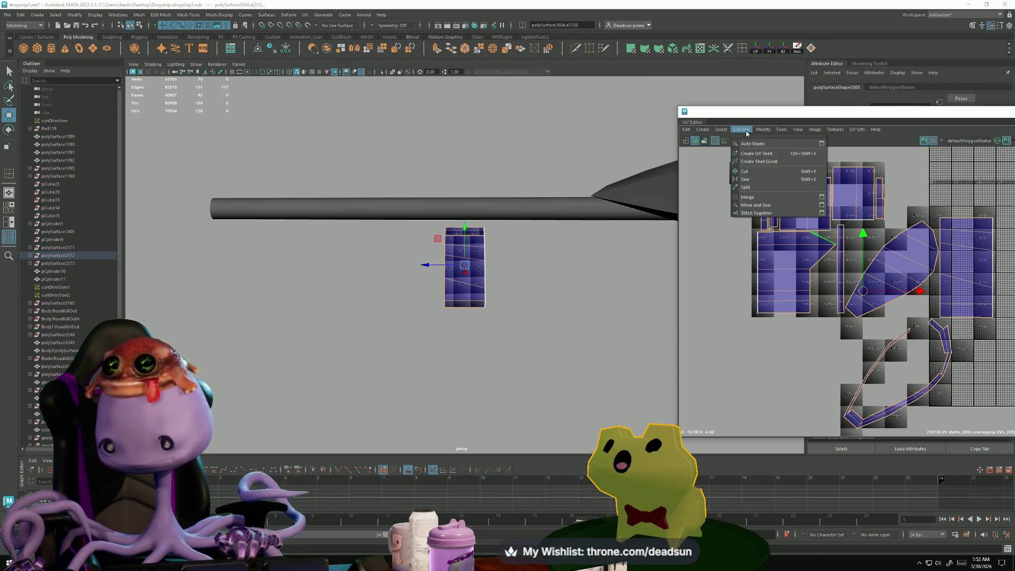
click(755, 206)
right_drag(793, 190, 801, 187)
Step: Unfold the UV shell, frame it, and pull the stray UV into the shell
click(762, 130)
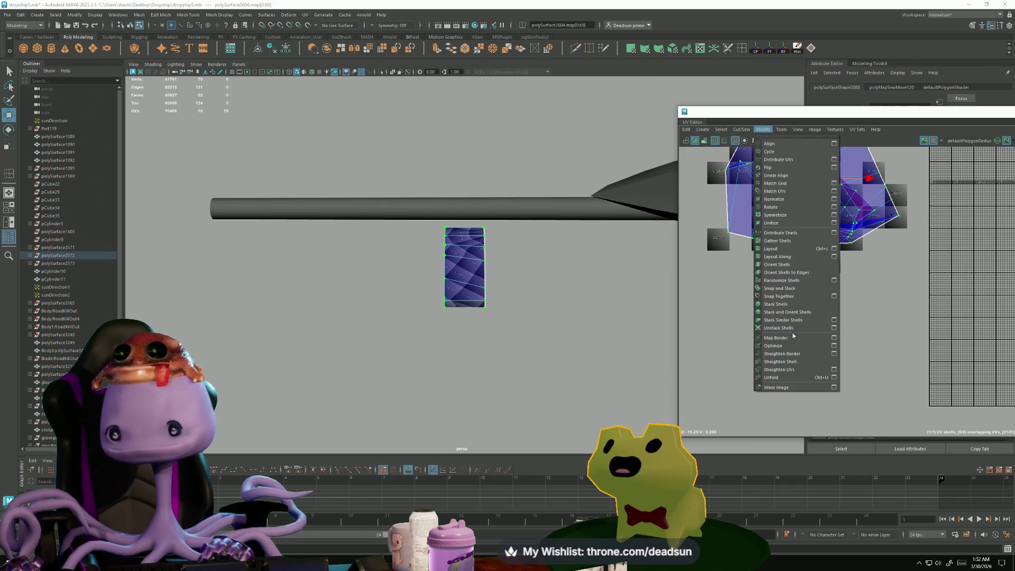
click(784, 379)
key(f)
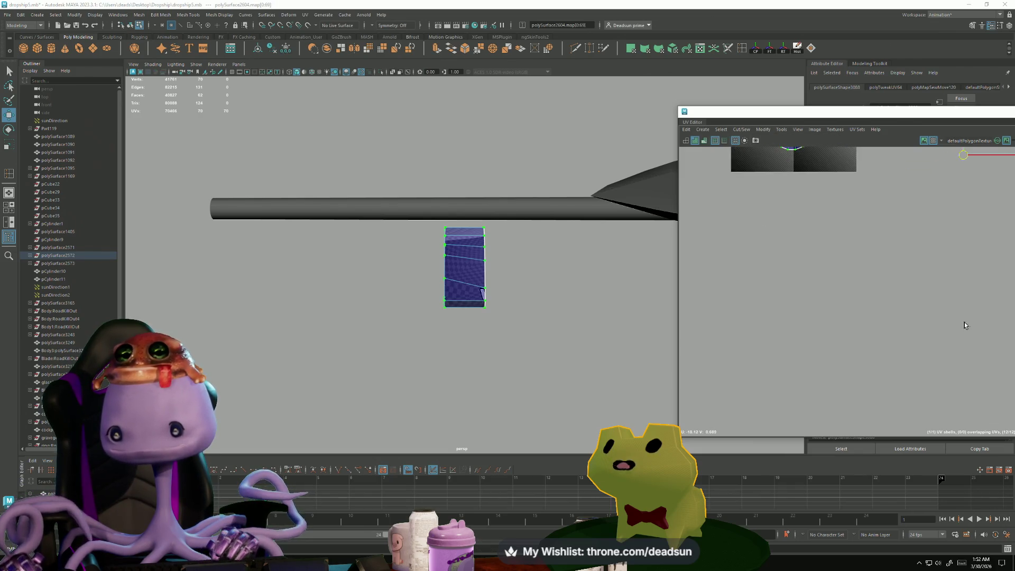
scroll(777, 352, up, 5)
right_click(762, 257)
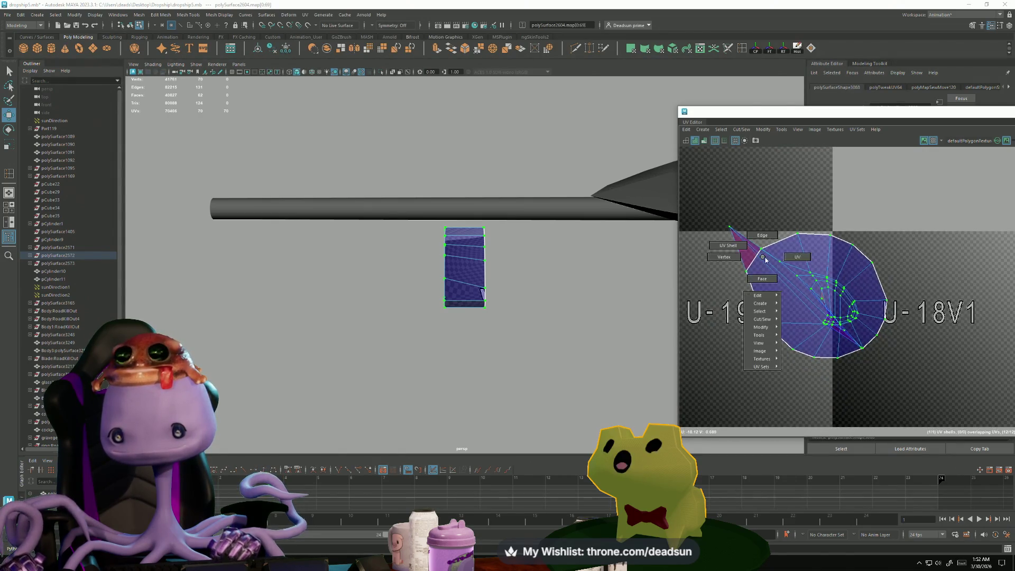
drag(728, 228, 778, 289)
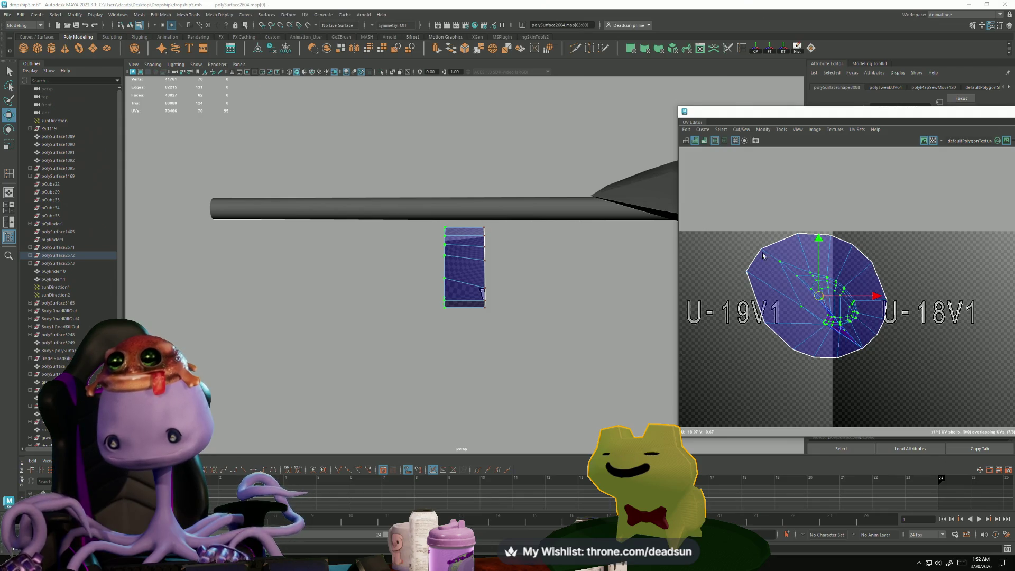
Step: Run Modify > Unfold on the shell again, then undo that second unfold
click(741, 129)
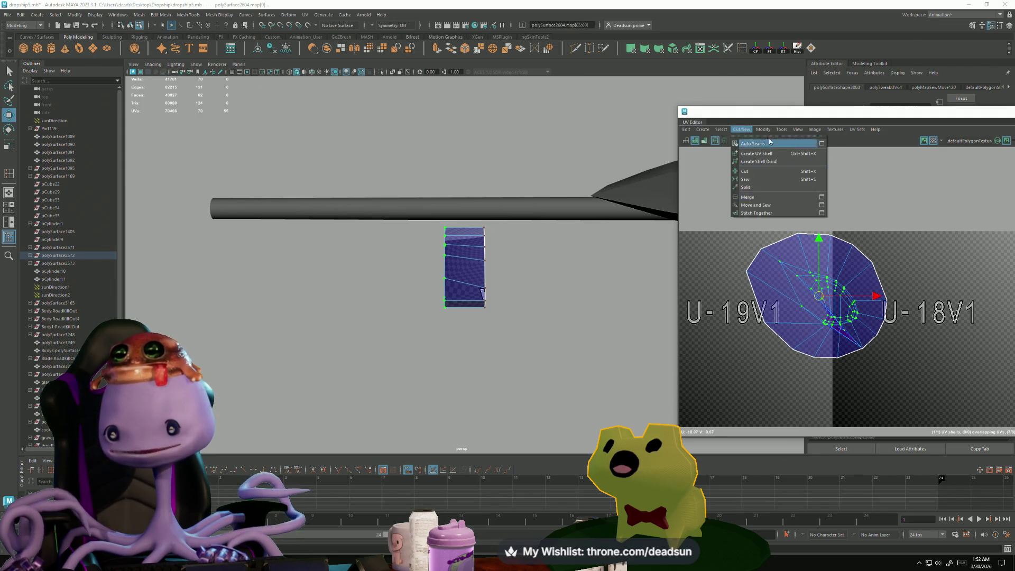
click(789, 379)
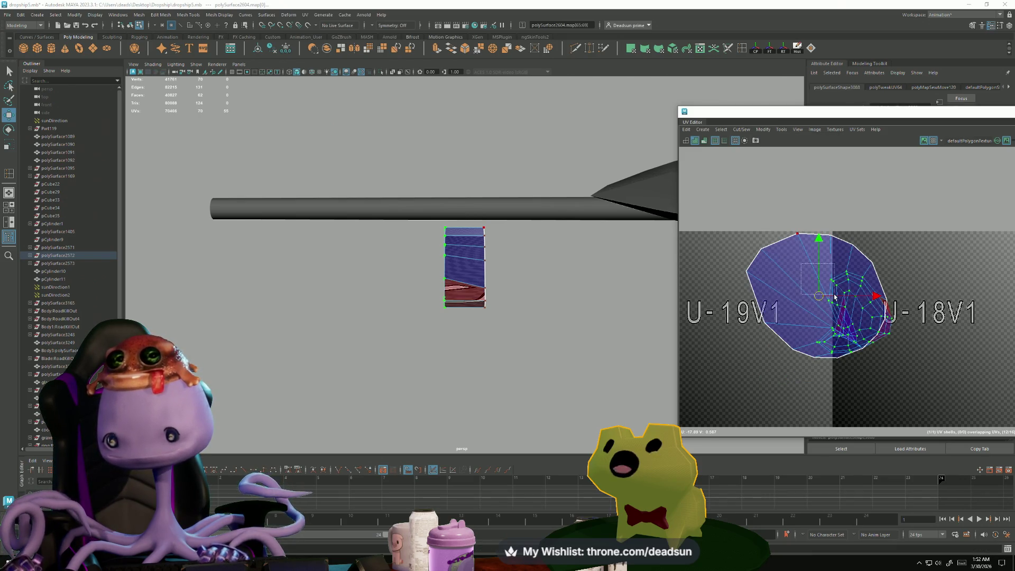
key(ctrl+z)
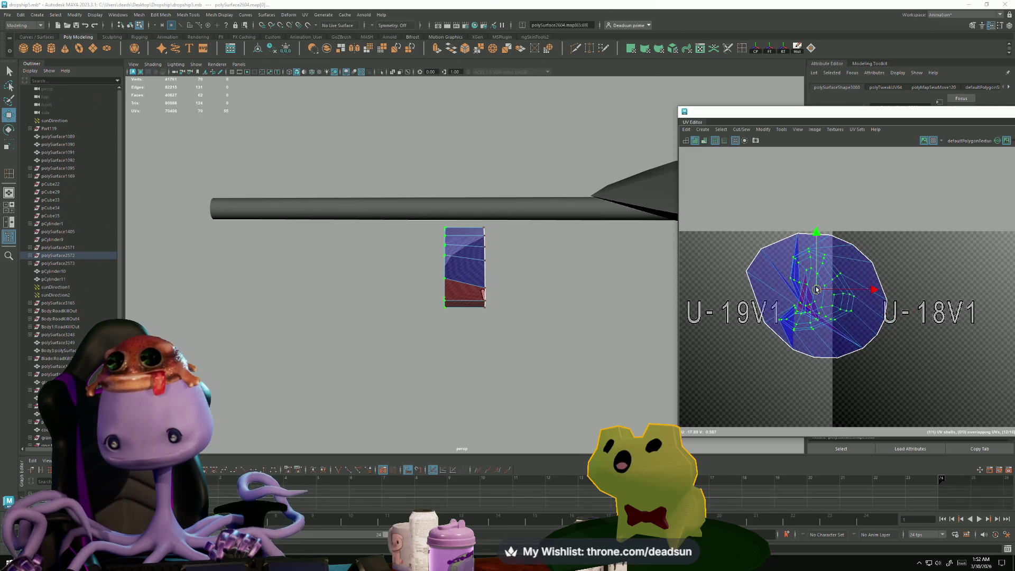
scroll(809, 306, up, 3)
Step: Frame the cockpit part and orbit to view it on the whole dropship
alt+drag(475, 296, 572, 311)
key(f)
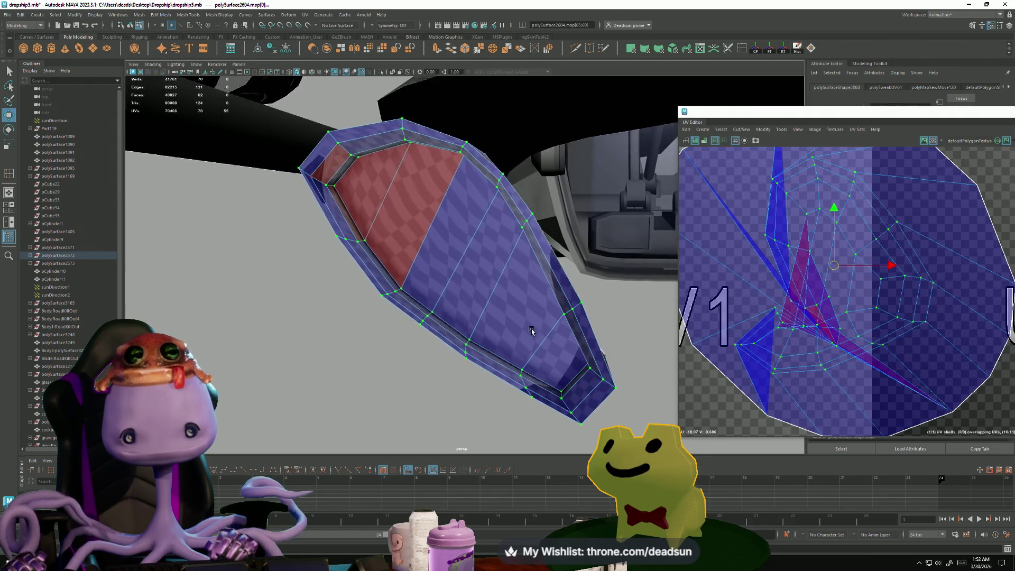
scroll(812, 298, down, 5)
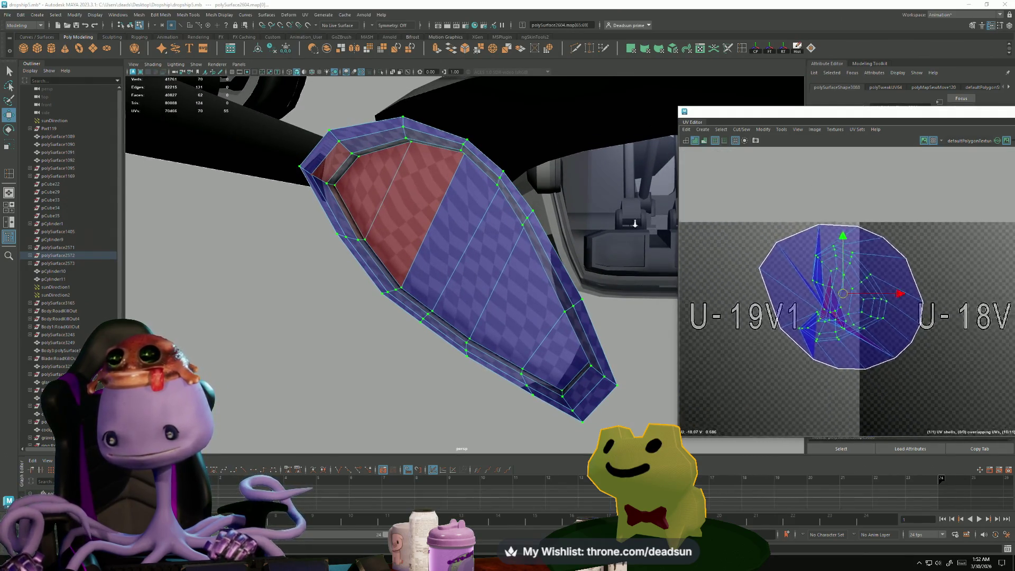
mouse_move(476, 270)
alt+mouse_down()
mouse_move(510, 273)
mouse_move(317, 275)
mouse_move(340, 305)
mouse_move(346, 248)
alt+mouse_up()
scroll(510, 273, down, 5)
right_drag(346, 248, 370, 230)
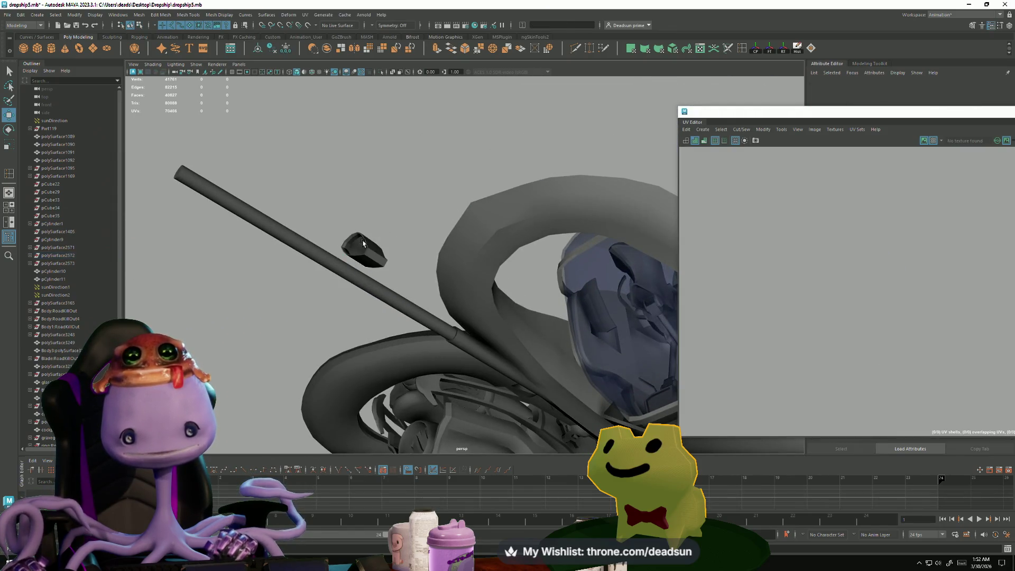
alt+middle_drag(418, 302, 295, 212)
scroll(280, 217, down, 5)
scroll(533, 234, up, 3)
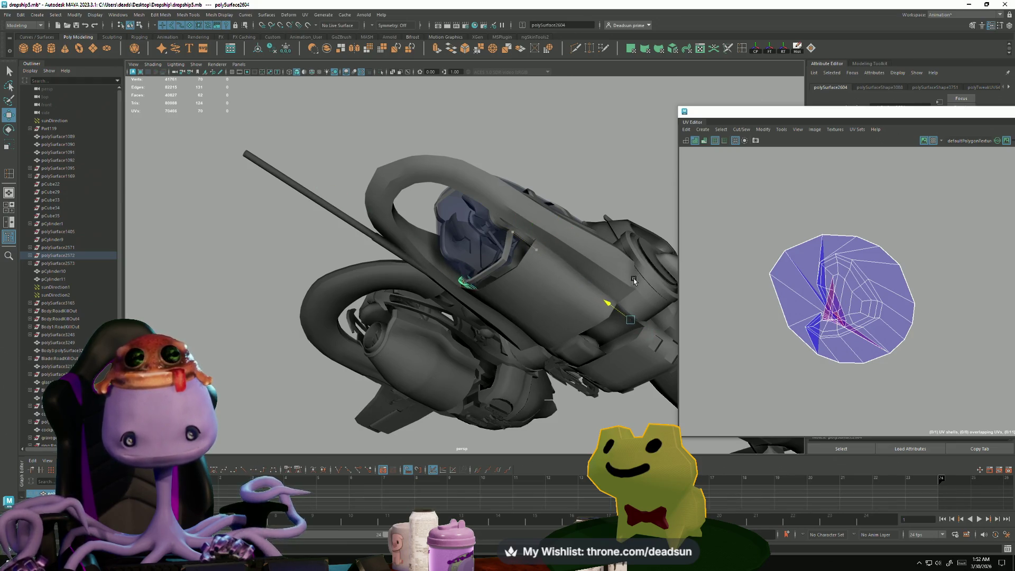
click(160, 15)
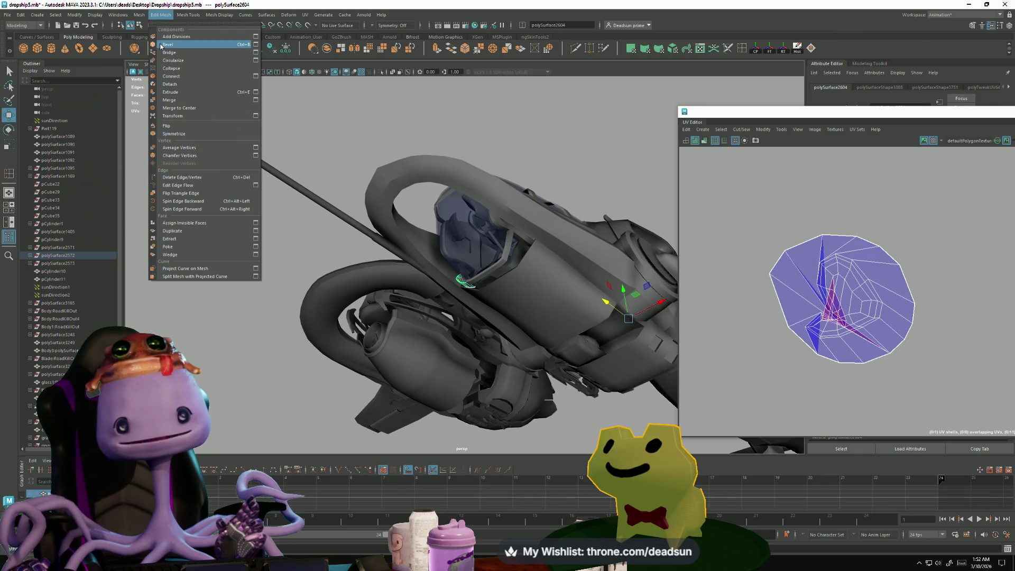
mouse_move(142, 16)
click(223, 3)
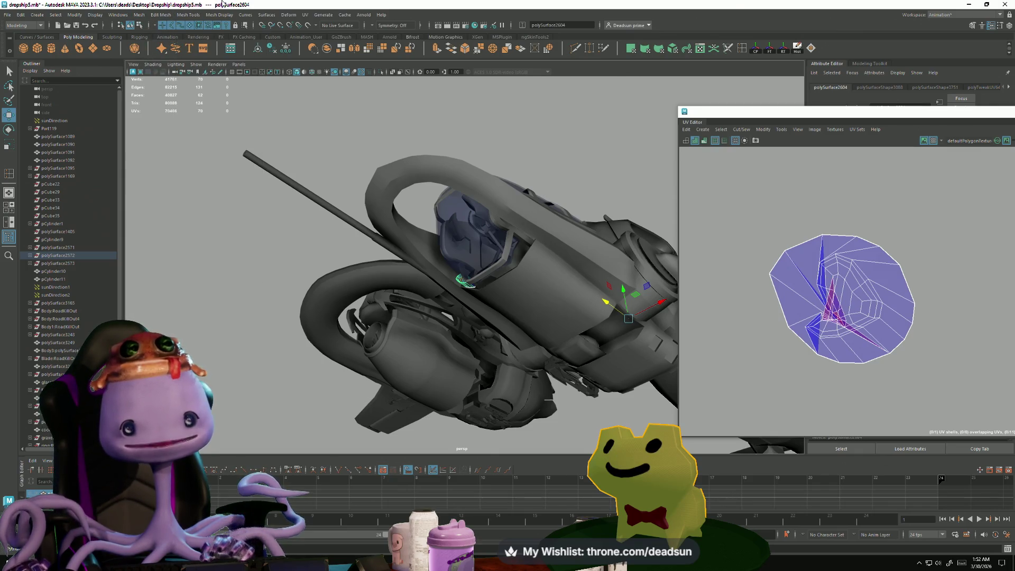
alt+drag(476, 238, 423, 239)
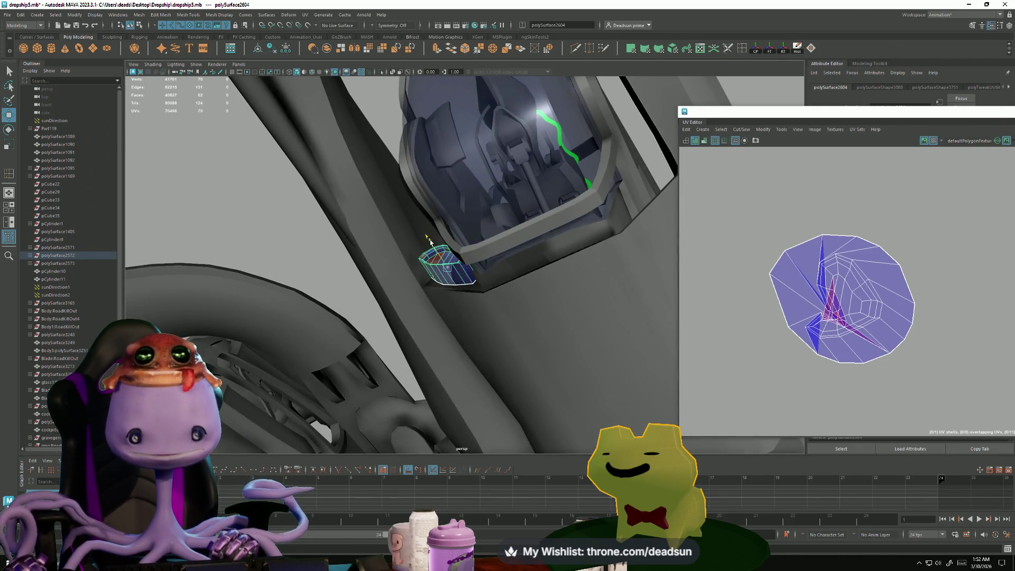
scroll(436, 251, up, 5)
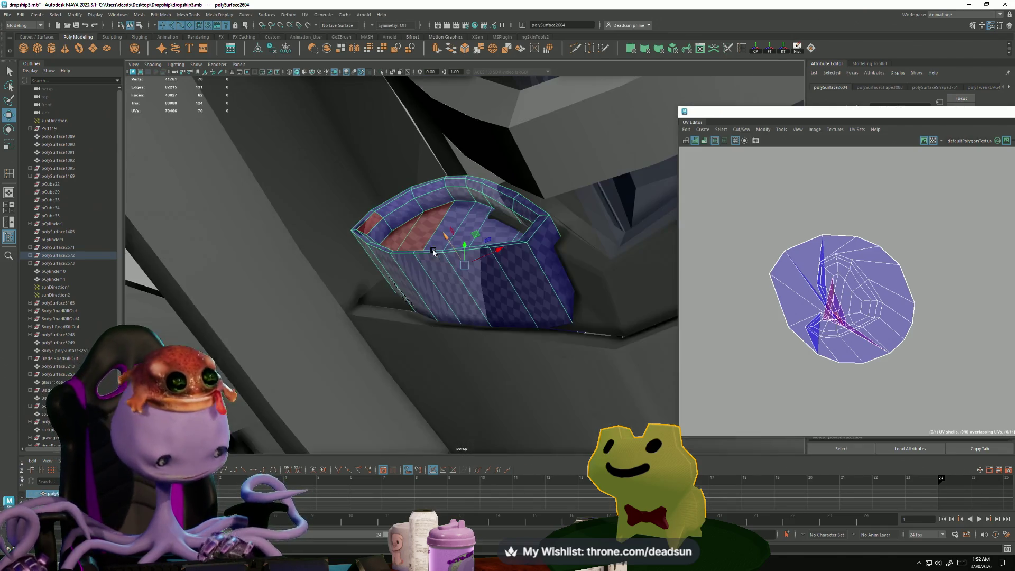
mouse_move(439, 249)
alt+mouse_down()
mouse_move(465, 227)
mouse_move(452, 251)
alt+mouse_up()
mouse_move(520, 301)
alt+mouse_down()
mouse_move(539, 329)
mouse_move(475, 242)
alt+mouse_up()
click(528, 317)
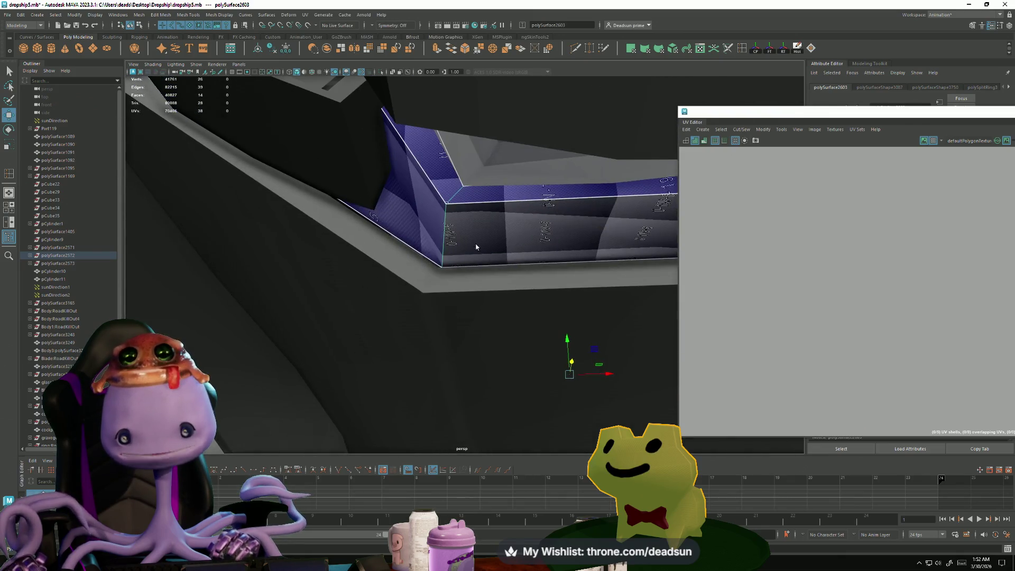
Step: Snap polySurface2603's end vertex vtx[14] onto the hull in vertex mode
right_drag(476, 242, 450, 233)
click(439, 288)
alt+drag(439, 288, 433, 291)
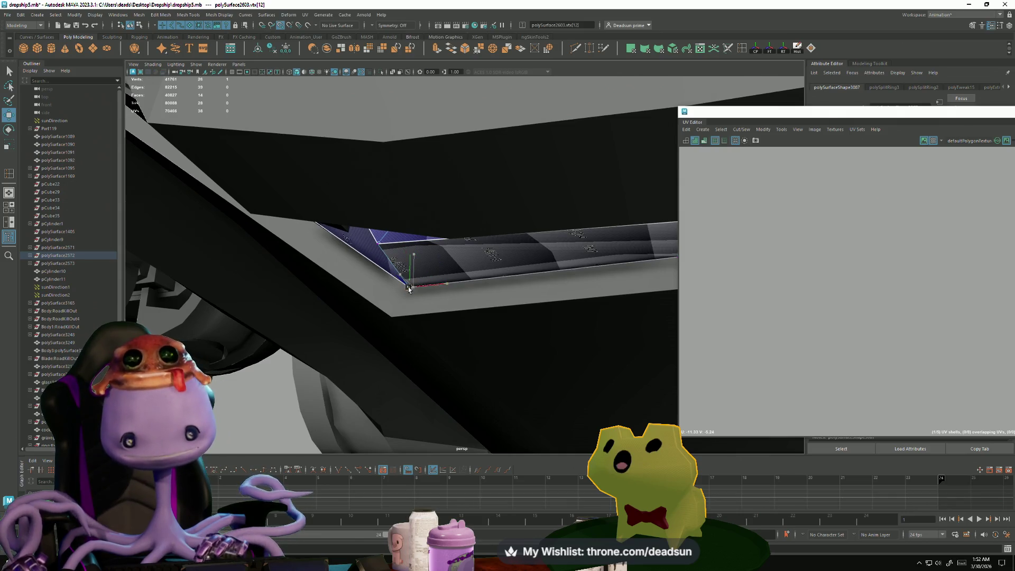
alt+drag(531, 301, 377, 296)
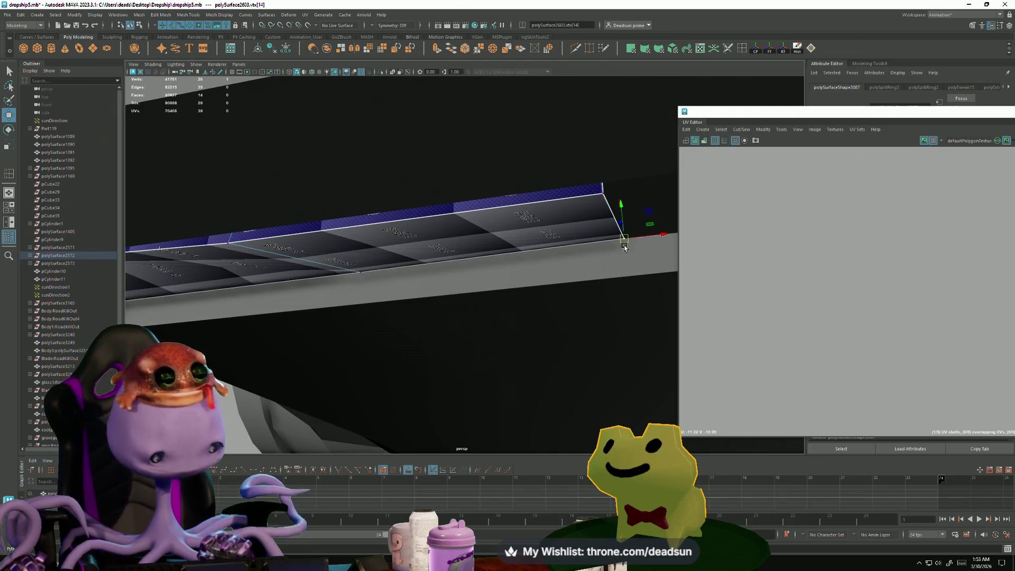
drag(623, 246, 623, 241)
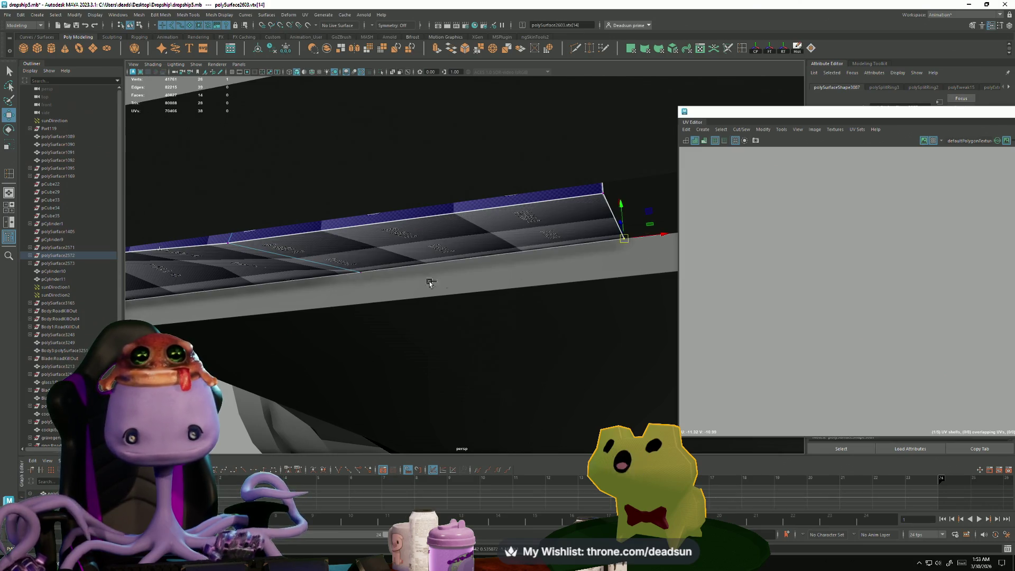
Step: Hide the blade hull mesh that blocks the view of the beam
mouse_move(428, 278)
alt+mouse_down()
mouse_move(319, 290)
mouse_move(493, 368)
mouse_move(392, 284)
mouse_move(396, 301)
mouse_move(552, 332)
mouse_move(396, 319)
mouse_move(375, 297)
mouse_move(319, 303)
mouse_move(395, 308)
mouse_move(312, 274)
mouse_move(398, 272)
alt+mouse_up()
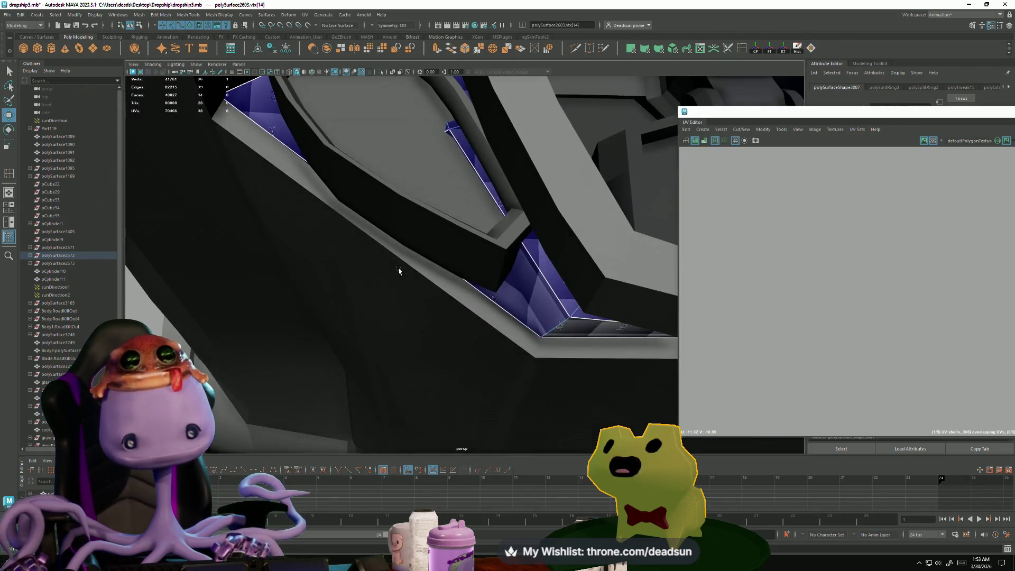
click(392, 273)
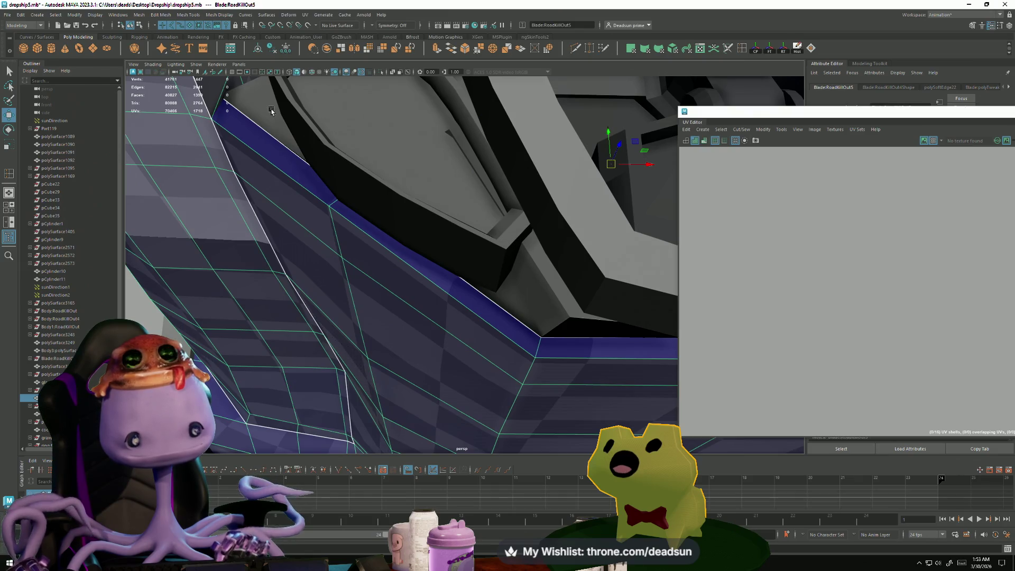
key(ctrl+h)
Step: Box-select the beam's vertices, move them flush against the hull edge, and exit to object mode
right_drag(304, 124, 338, 163)
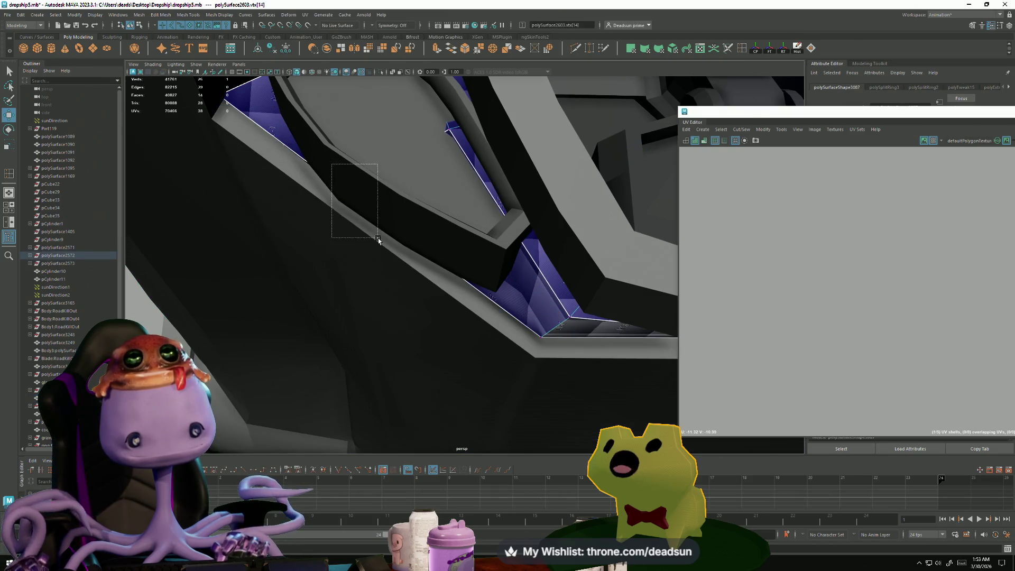
drag(379, 238, 378, 239)
mouse_move(378, 239)
alt+mouse_down()
mouse_move(370, 235)
mouse_move(378, 248)
alt+mouse_up()
mouse_move(375, 250)
alt+mouse_down()
mouse_move(318, 144)
mouse_move(384, 212)
alt+mouse_up()
mouse_move(441, 250)
alt+mouse_down()
mouse_move(419, 226)
mouse_move(517, 272)
mouse_move(417, 184)
alt+mouse_up()
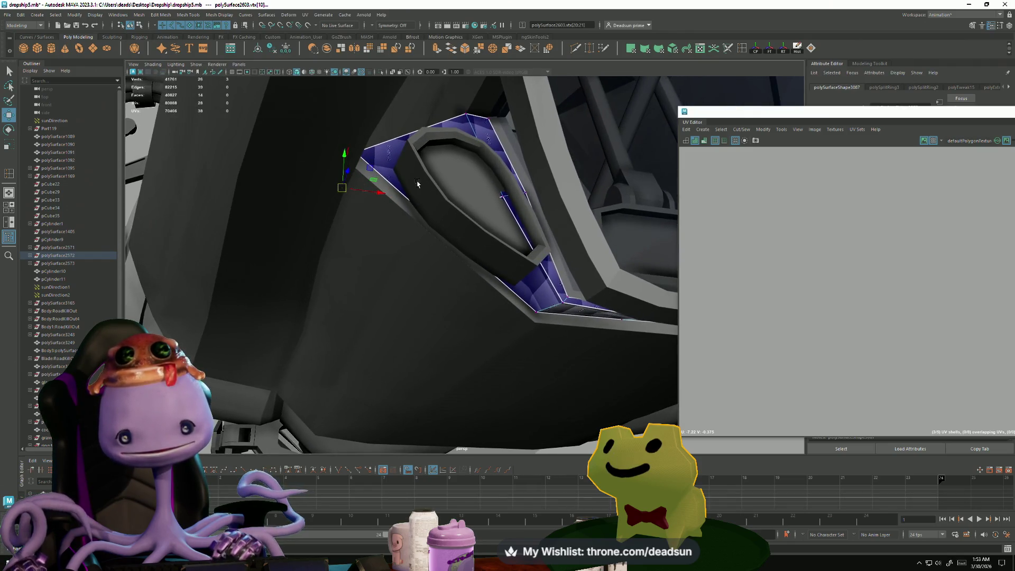
mouse_move(432, 291)
alt+mouse_down()
mouse_move(453, 301)
mouse_move(431, 283)
mouse_move(483, 236)
mouse_move(497, 338)
mouse_move(525, 324)
mouse_move(430, 267)
mouse_move(488, 332)
mouse_move(507, 297)
mouse_move(516, 330)
mouse_move(537, 346)
mouse_move(534, 338)
mouse_move(524, 360)
alt+mouse_up()
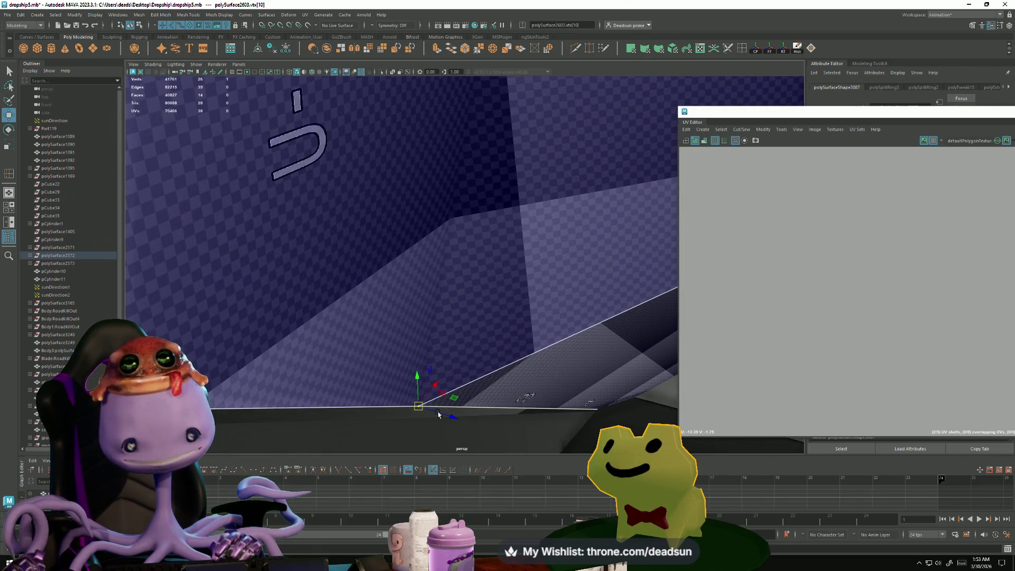
mouse_move(436, 419)
alt+mouse_down()
mouse_move(169, 302)
mouse_move(340, 335)
mouse_move(335, 315)
mouse_move(370, 323)
mouse_move(354, 314)
alt+mouse_up()
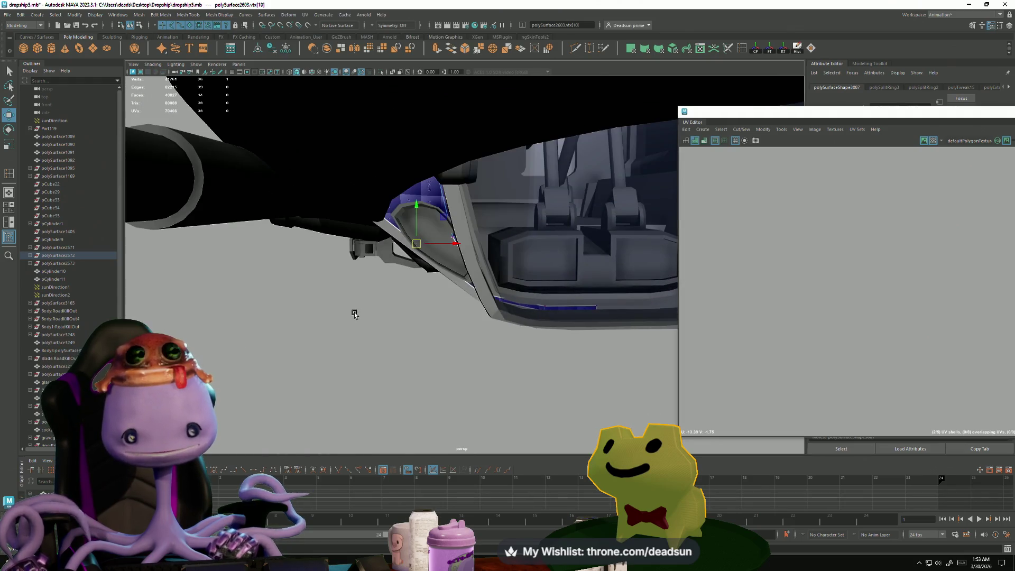
right_drag(395, 209, 391, 339)
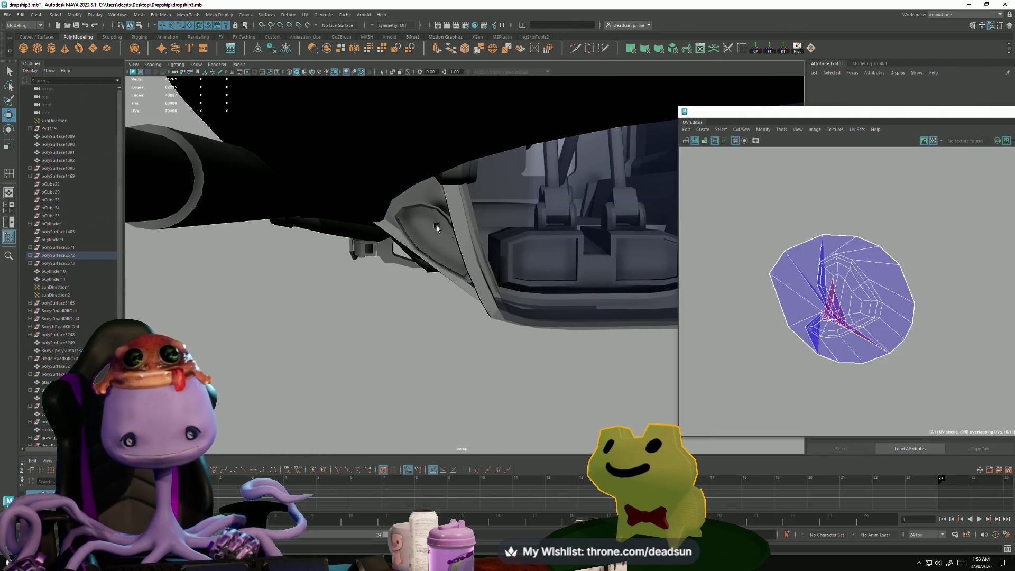
mouse_move(413, 247)
alt+mouse_down()
mouse_move(426, 224)
mouse_move(469, 230)
alt+mouse_up()
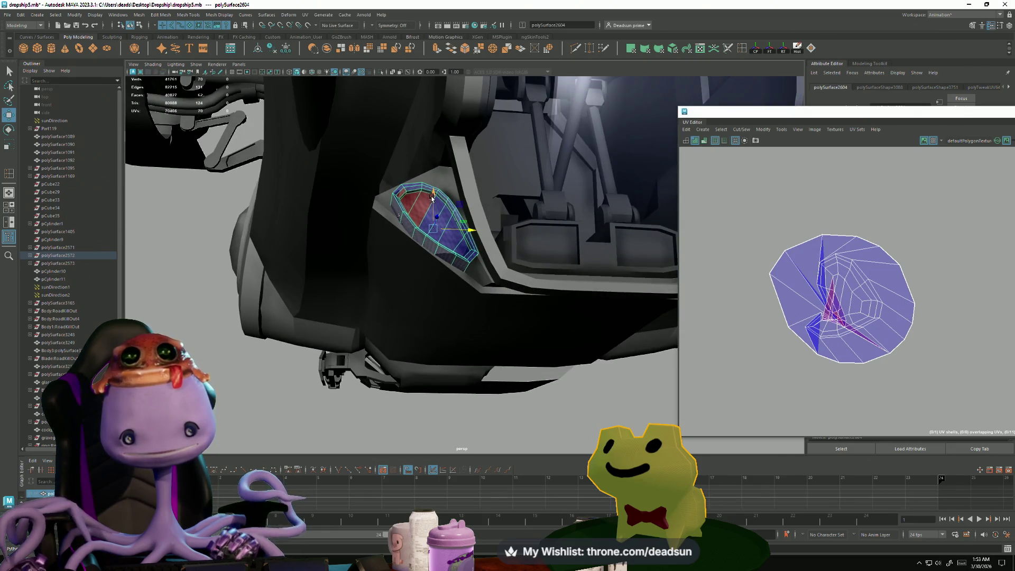
mouse_move(432, 197)
mouse_down()
mouse_move(432, 217)
mouse_move(431, 206)
mouse_move(381, 236)
mouse_move(302, 340)
mouse_move(356, 310)
mouse_move(355, 364)
mouse_move(374, 398)
mouse_move(370, 376)
mouse_move(507, 296)
mouse_move(416, 240)
mouse_up()
click(301, 340)
click(430, 227)
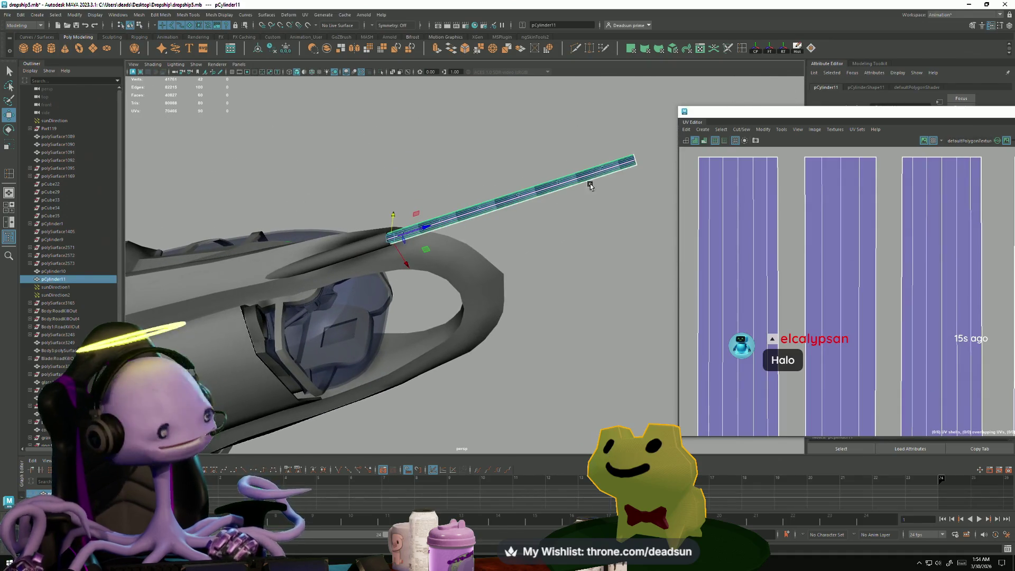
mouse_move(591, 185)
alt+mouse_down()
mouse_move(480, 238)
mouse_move(539, 277)
mouse_move(396, 317)
mouse_move(391, 340)
mouse_move(351, 355)
mouse_move(325, 338)
mouse_move(340, 344)
mouse_move(379, 316)
mouse_move(385, 220)
mouse_move(275, 227)
alt+mouse_up()
click(323, 231)
scroll(432, 238, up, 3)
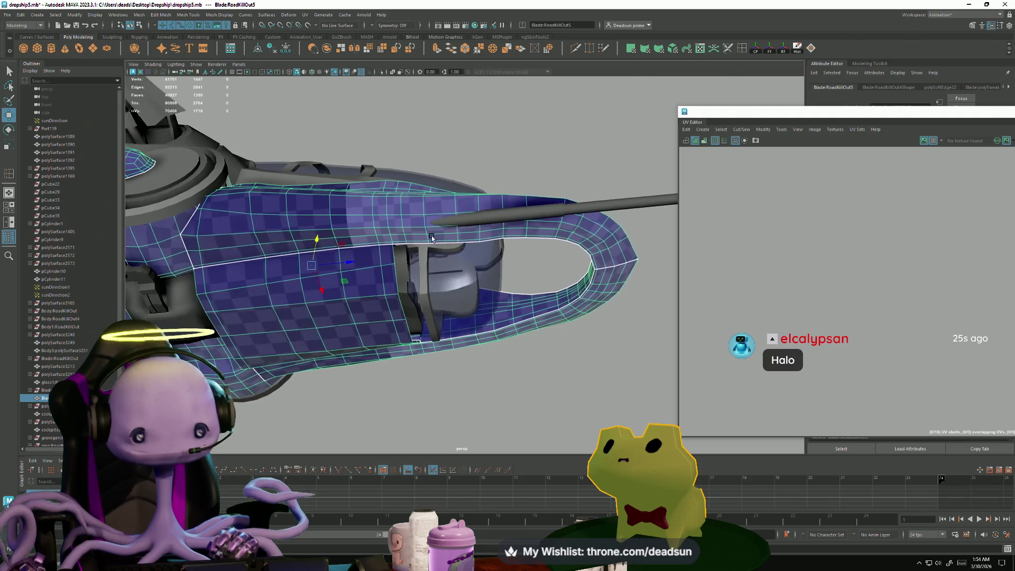
mouse_move(431, 238)
alt+mouse_down()
mouse_move(365, 227)
mouse_move(335, 269)
alt+mouse_up()
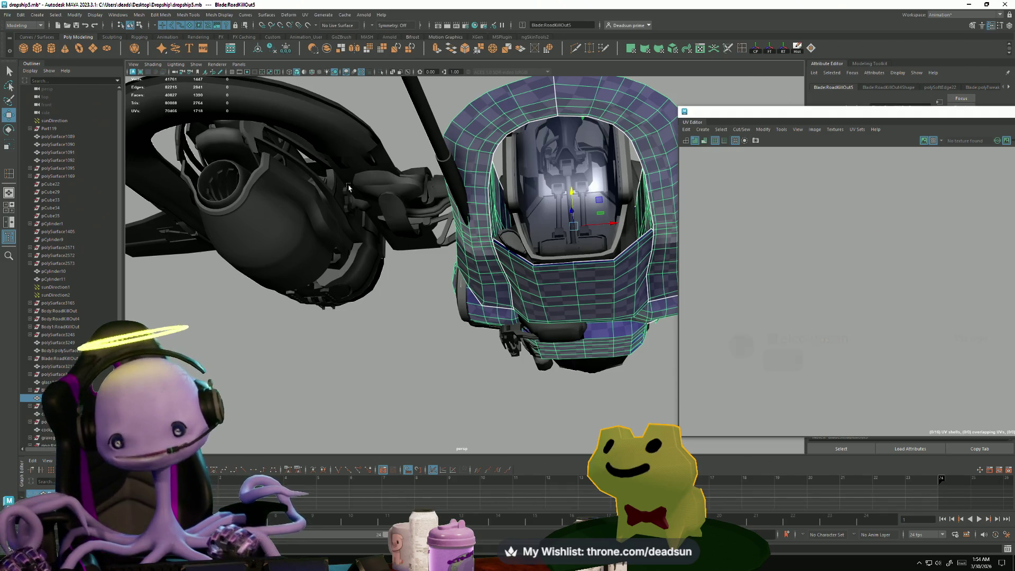
alt+drag(510, 252, 482, 244)
Step: Close the UV editor and select the long rod pCylinder11
drag(860, 117, 415, 118)
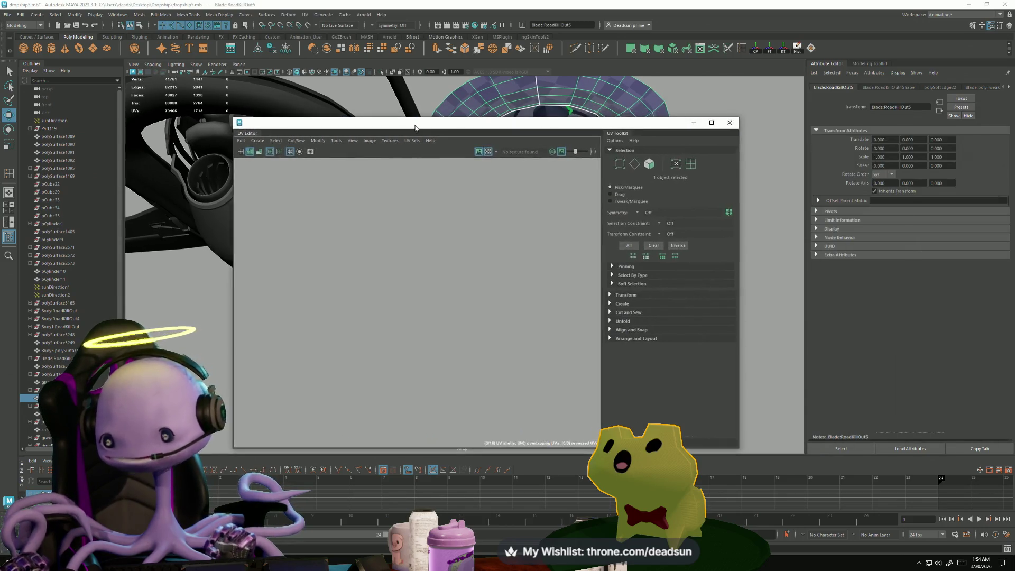
click(721, 117)
alt+drag(423, 290, 449, 249)
click(347, 246)
mouse_move(347, 247)
alt+mouse_down()
mouse_move(390, 272)
mouse_move(394, 292)
alt+mouse_up()
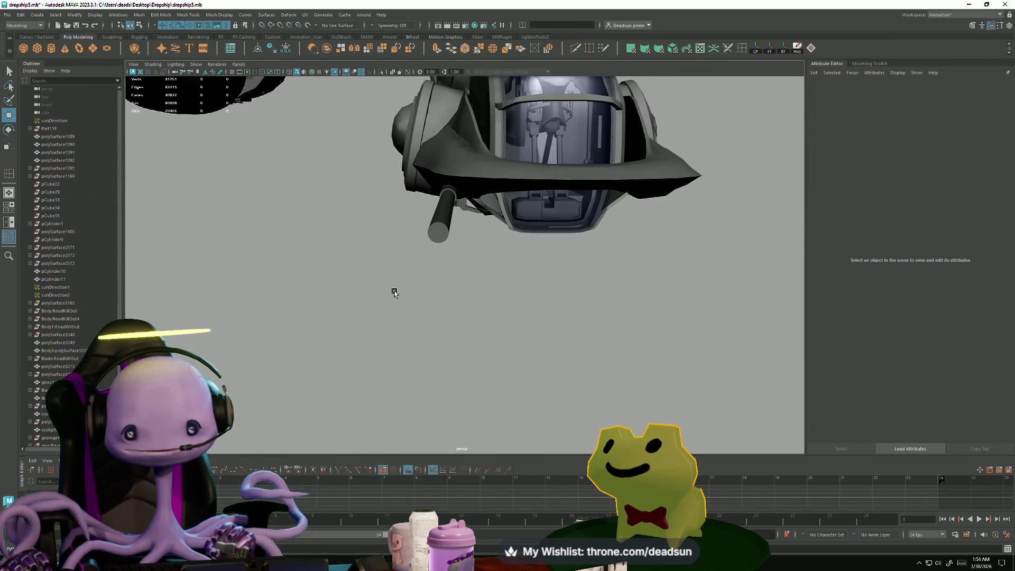
click(447, 227)
mouse_move(438, 249)
alt+mouse_down()
mouse_move(434, 270)
mouse_move(414, 283)
mouse_move(383, 250)
alt+mouse_up()
scroll(388, 267, up, 5)
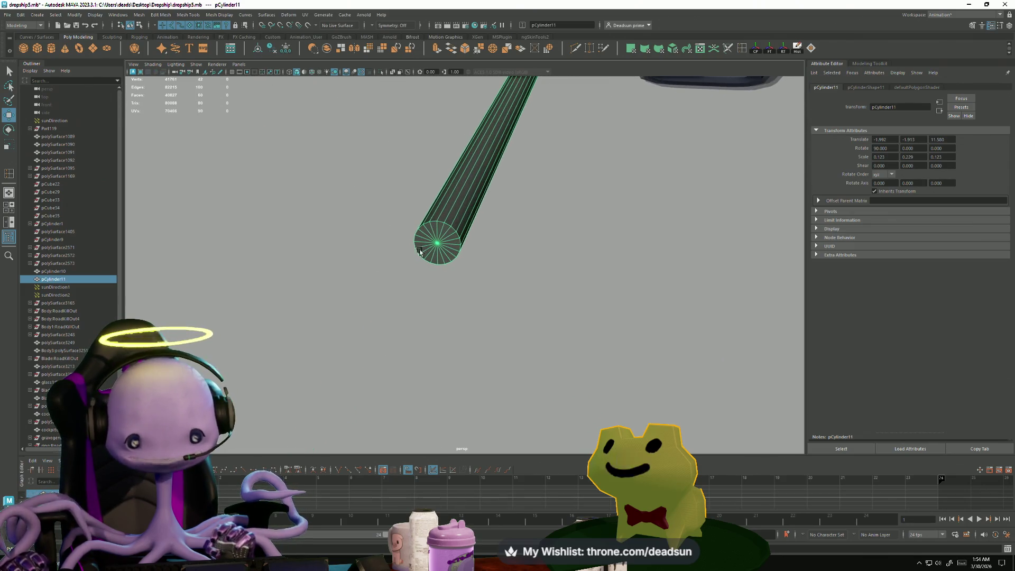
Step: Select the end cap faces of pCylinder11 and frame them
right_drag(423, 233, 430, 238)
double_click(430, 246)
drag(430, 238, 441, 250)
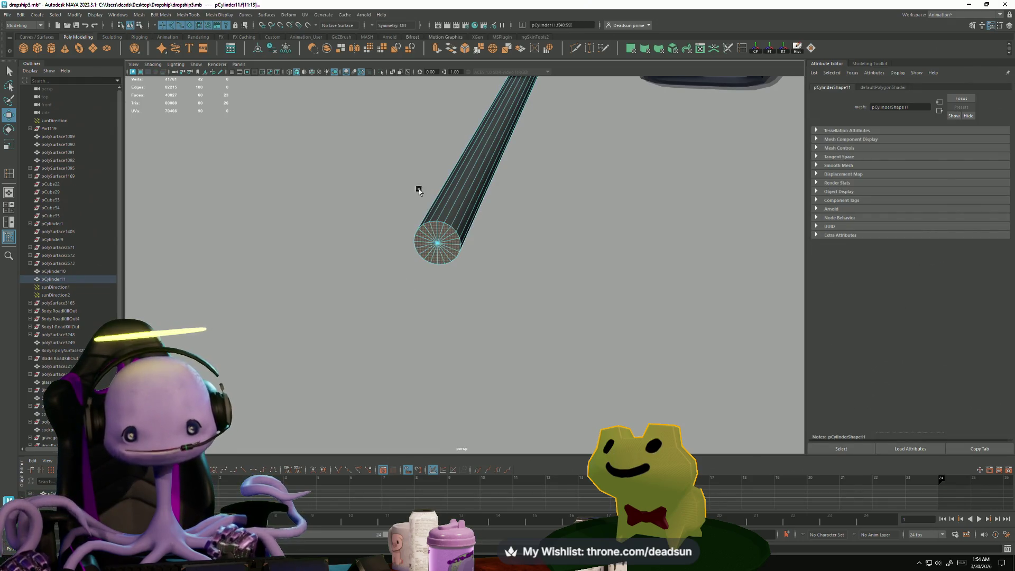
drag(417, 159, 550, 195)
key(f)
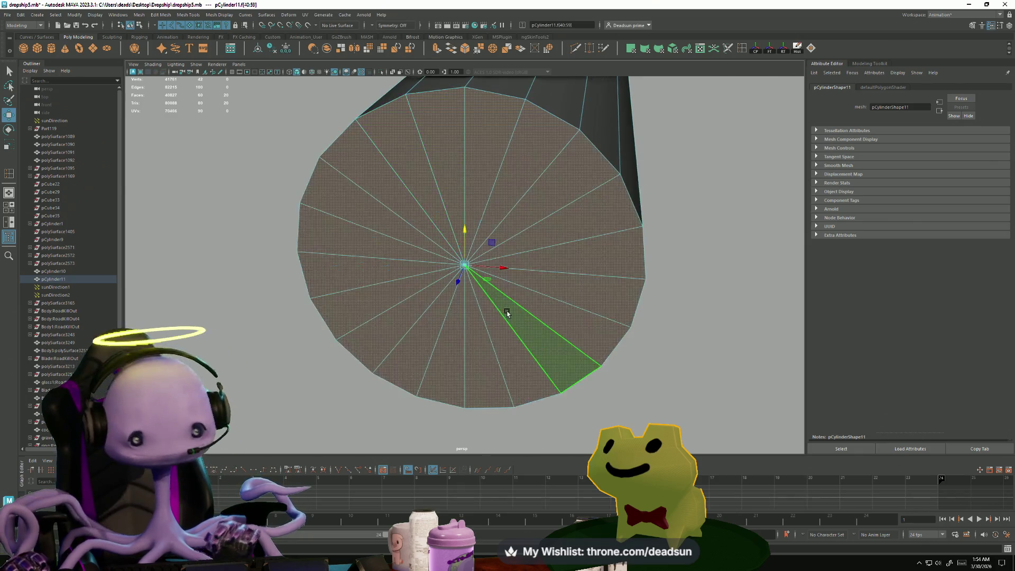
alt+right_drag(506, 312, 337, 274)
alt+drag(337, 274, 454, 310)
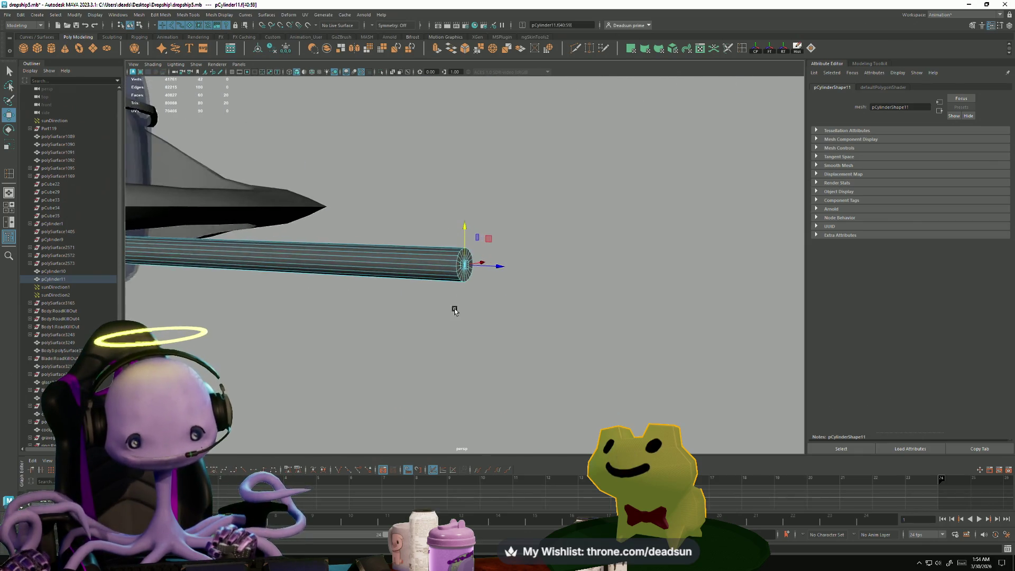
alt+right_drag(455, 310, 584, 369)
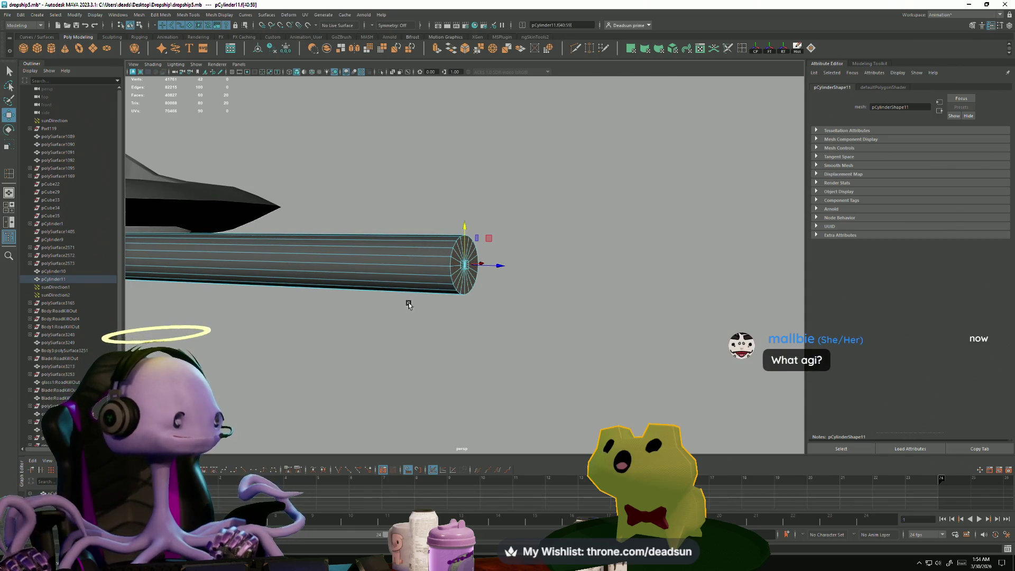
mouse_move(389, 297)
alt+mouse_down()
mouse_move(422, 290)
mouse_move(407, 288)
alt+mouse_up()
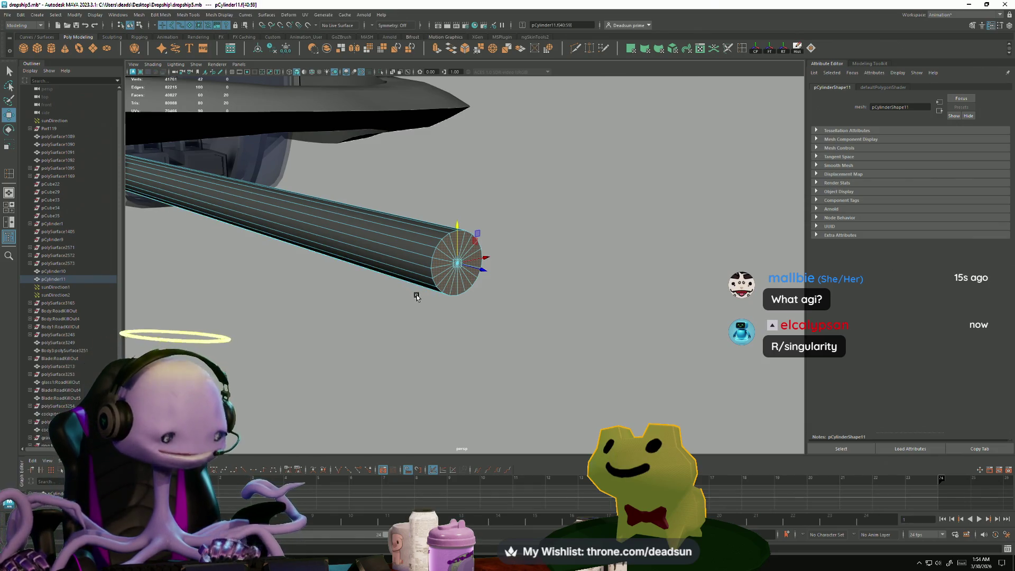
Step: Extrude the cap faces and scale the new face inward for a tapered tip
key(r)
drag(457, 263, 453, 268)
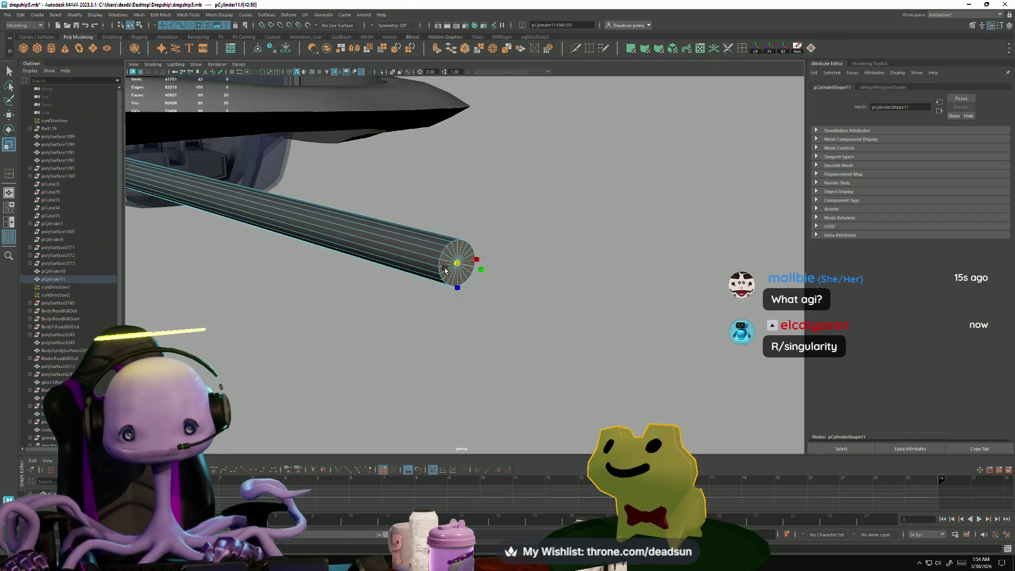
click(411, 51)
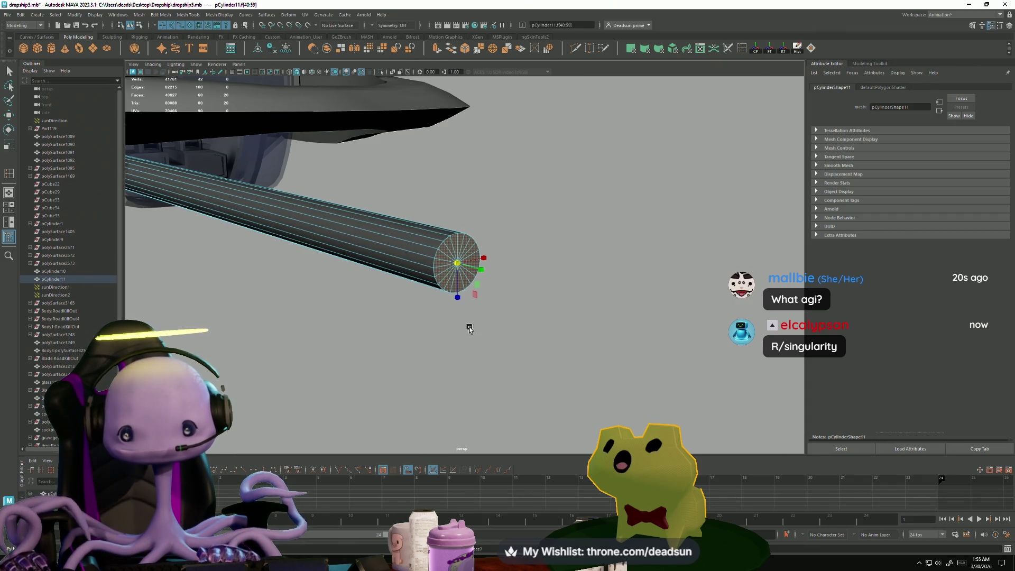
key(ctrl+e)
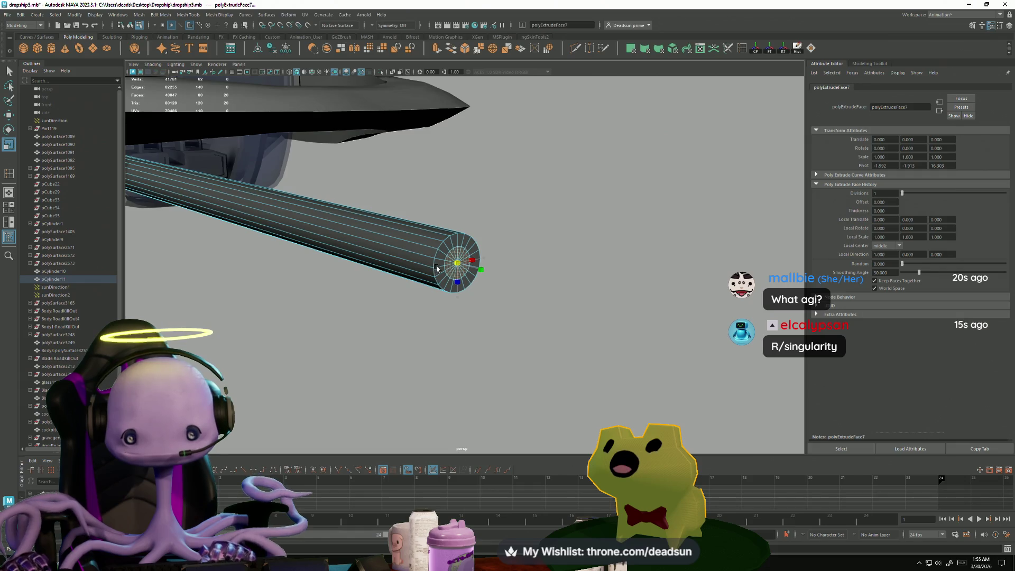
drag(458, 263, 507, 278)
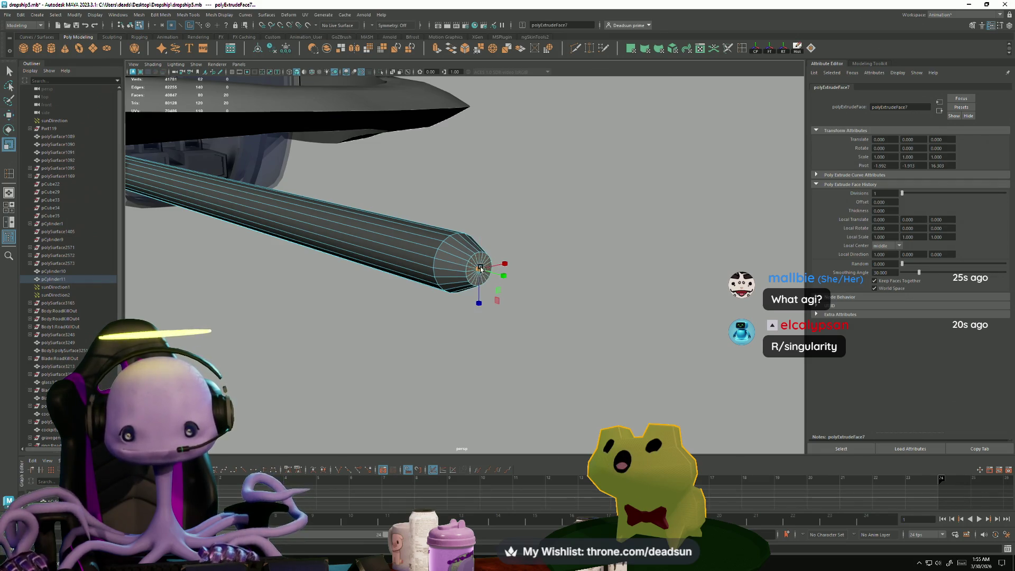
drag(480, 268, 484, 269)
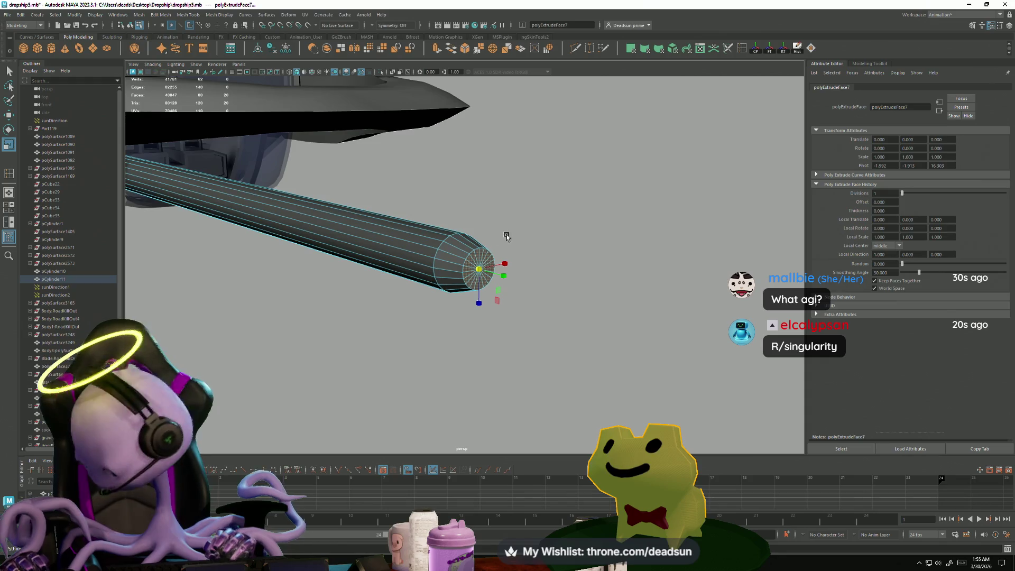
Step: Return to object mode and orbit out to view the whole dropship
alt+right_drag(472, 279, 333, 270)
alt+drag(333, 269, 451, 268)
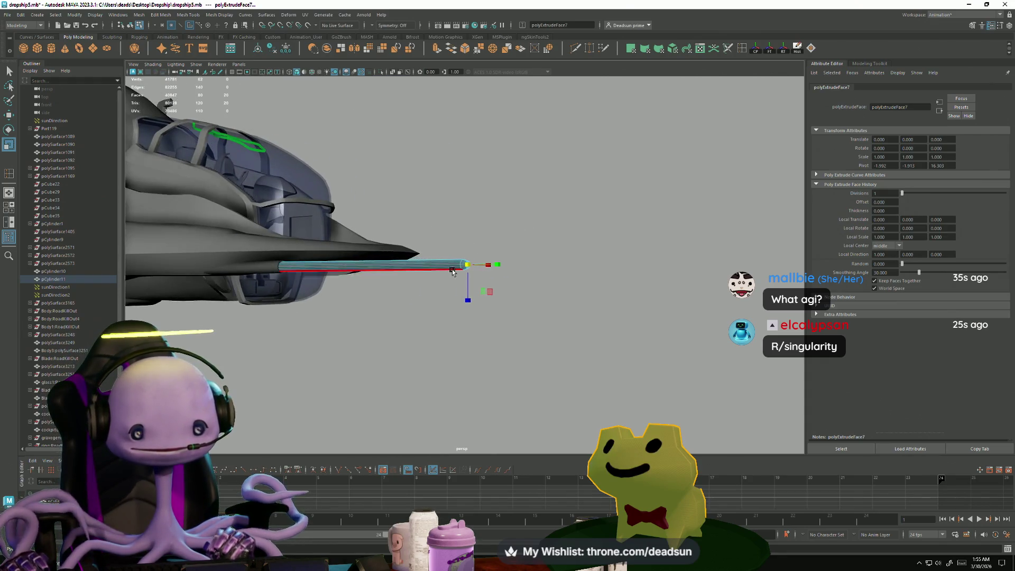
right_drag(452, 268, 486, 253)
click(351, 308)
mouse_move(351, 308)
alt+mouse_down()
mouse_move(370, 309)
mouse_move(355, 339)
mouse_move(314, 350)
mouse_move(462, 331)
mouse_move(287, 379)
mouse_move(337, 347)
mouse_move(382, 350)
mouse_move(411, 277)
alt+mouse_up()
click(454, 207)
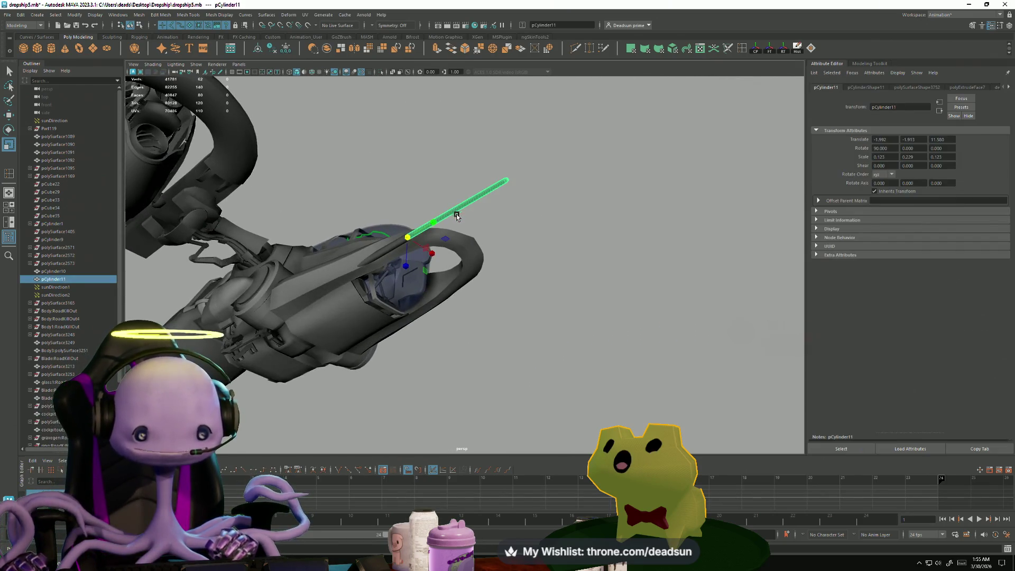
click(394, 251)
alt+drag(394, 251, 509, 344)
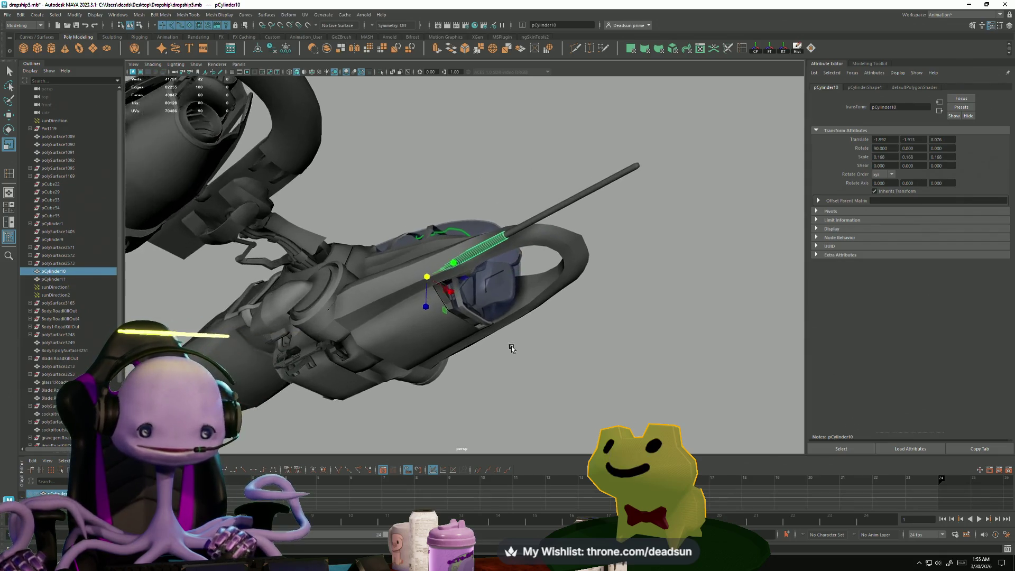
scroll(576, 374, up, 5)
mouse_move(446, 372)
alt+mouse_down()
mouse_move(412, 333)
mouse_move(366, 310)
mouse_move(472, 344)
mouse_move(374, 251)
mouse_move(403, 315)
mouse_move(396, 322)
mouse_move(421, 316)
mouse_move(385, 317)
mouse_move(408, 373)
mouse_move(428, 388)
alt+mouse_up()
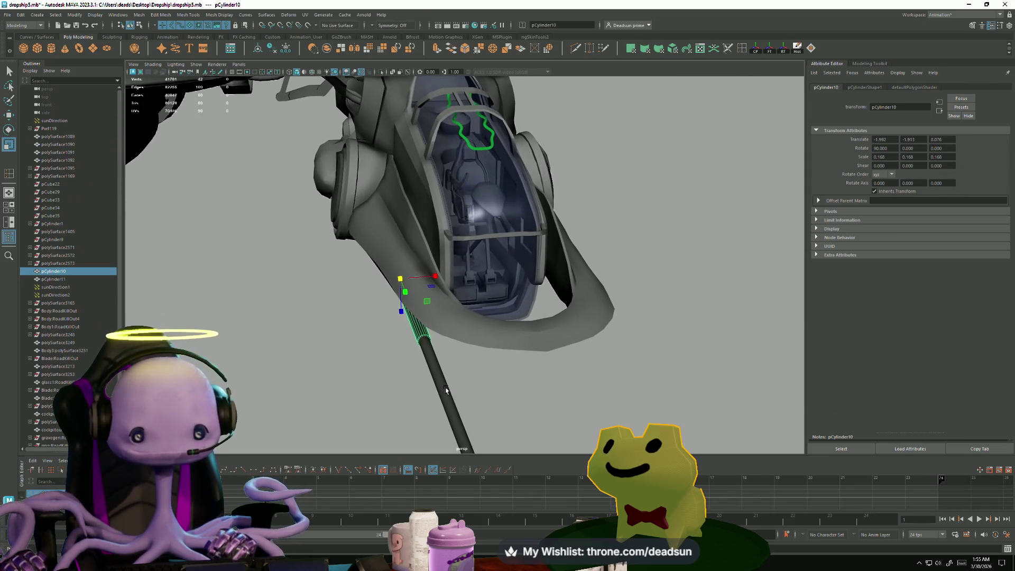
click(429, 390)
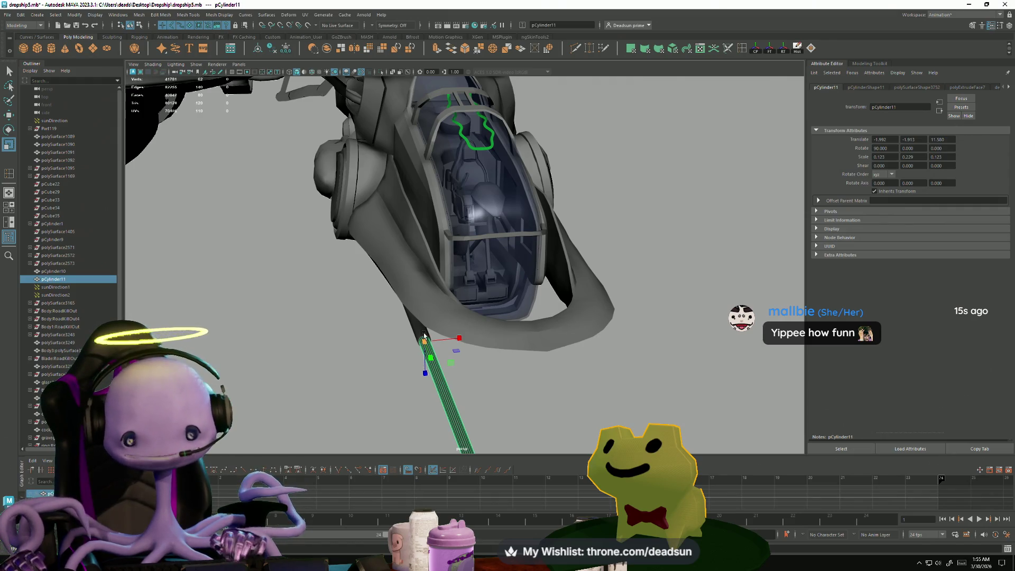
click(418, 302)
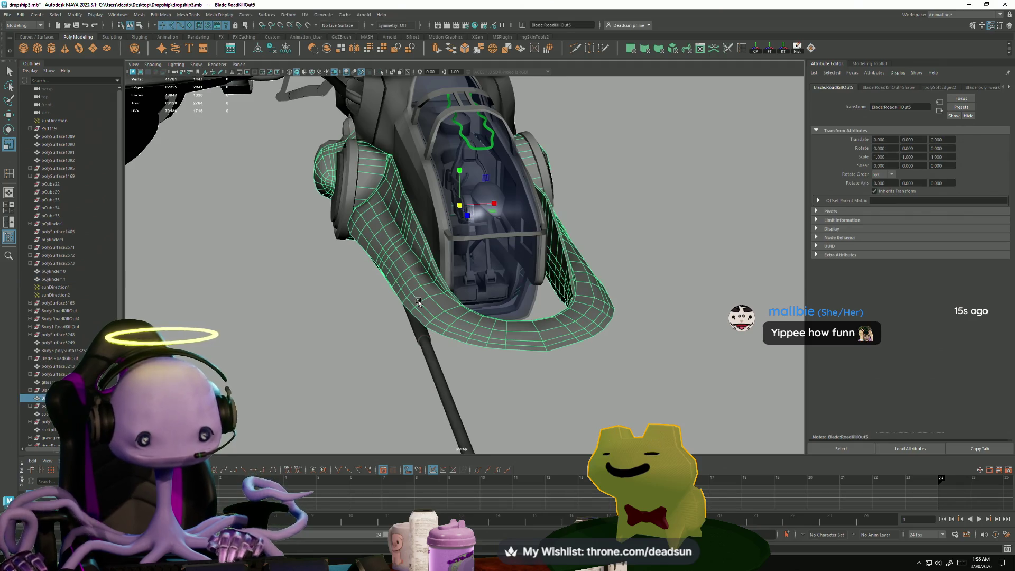
right_click(389, 260)
click(332, 315)
mouse_move(331, 315)
alt+mouse_down()
mouse_move(338, 325)
mouse_move(370, 296)
mouse_move(352, 311)
alt+mouse_up()
click(352, 311)
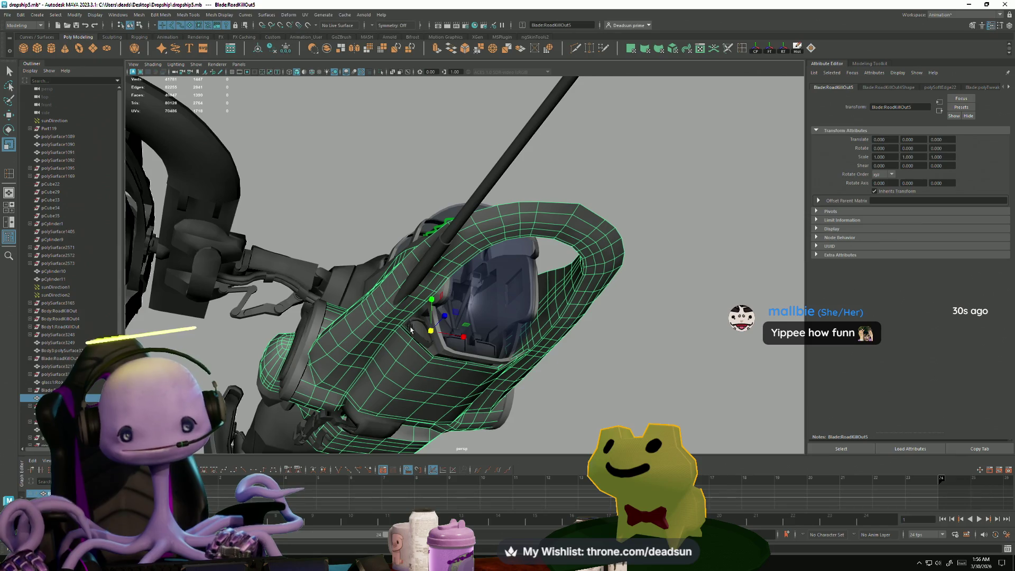
key(ctrl+z)
mouse_move(421, 374)
alt+mouse_down()
mouse_move(459, 349)
mouse_move(465, 369)
mouse_move(393, 380)
mouse_move(396, 403)
mouse_move(385, 404)
mouse_move(390, 357)
mouse_move(391, 384)
alt+mouse_up()
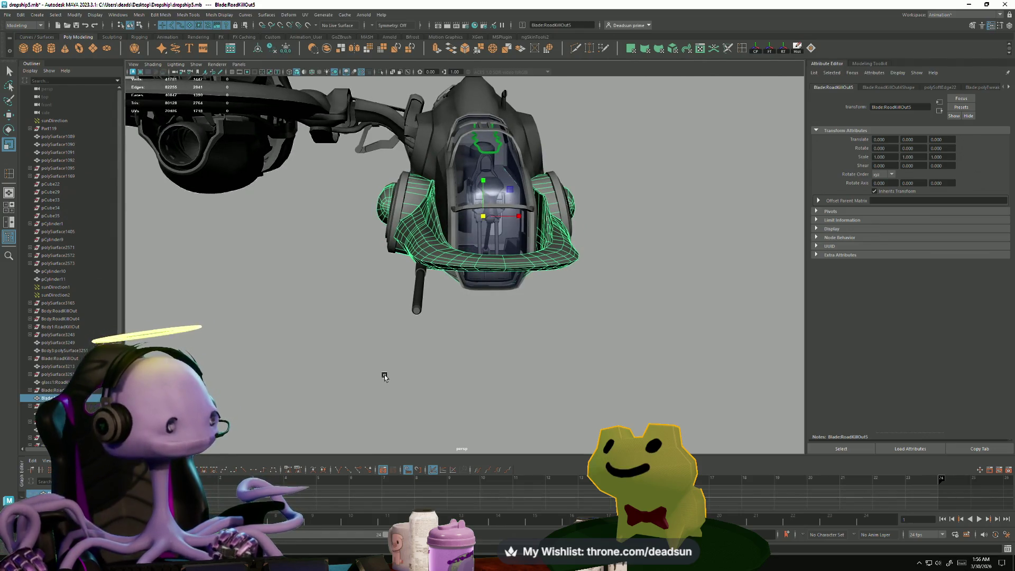
alt+drag(341, 353, 507, 365)
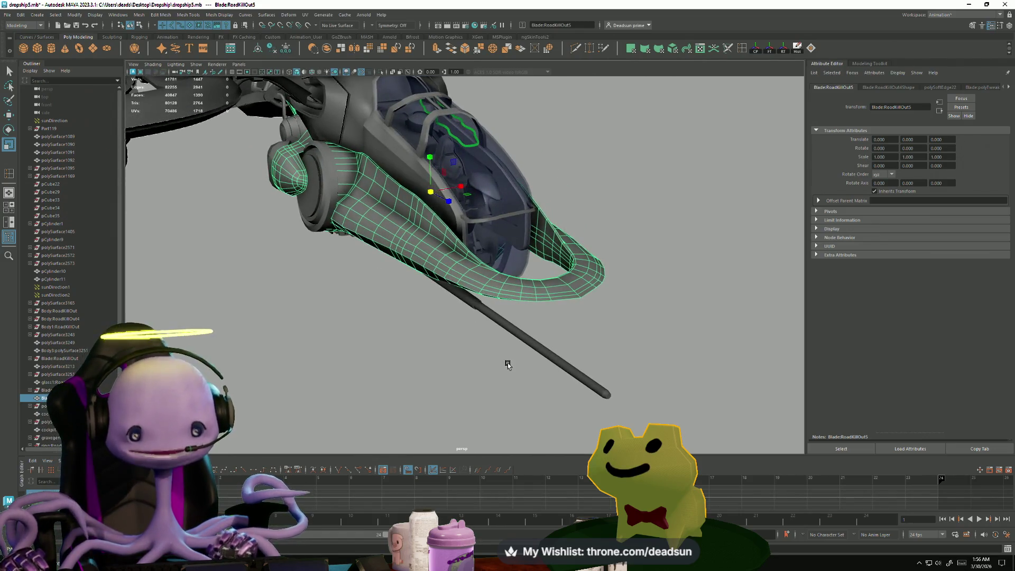
click(516, 348)
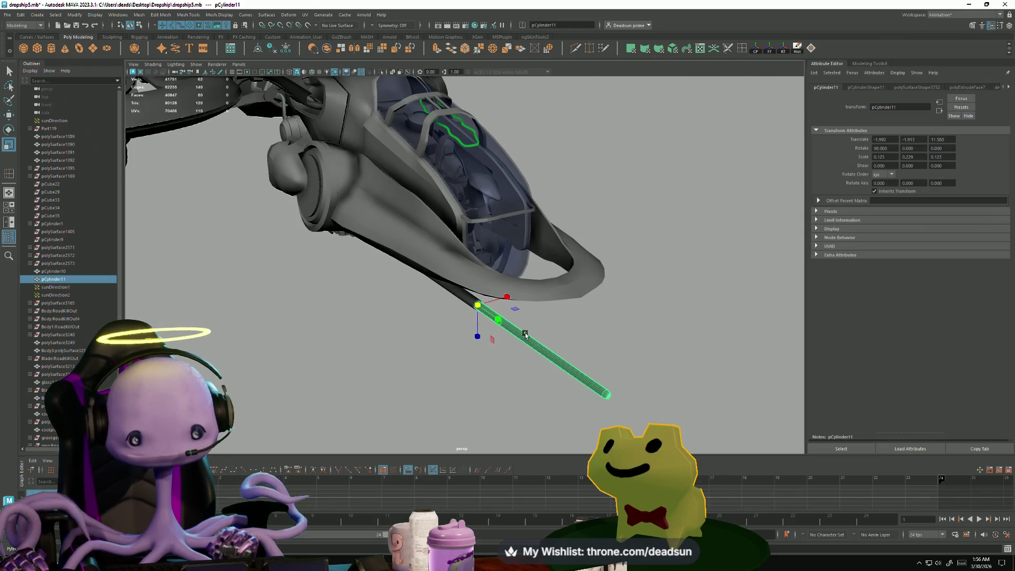
click(450, 295)
click(449, 256)
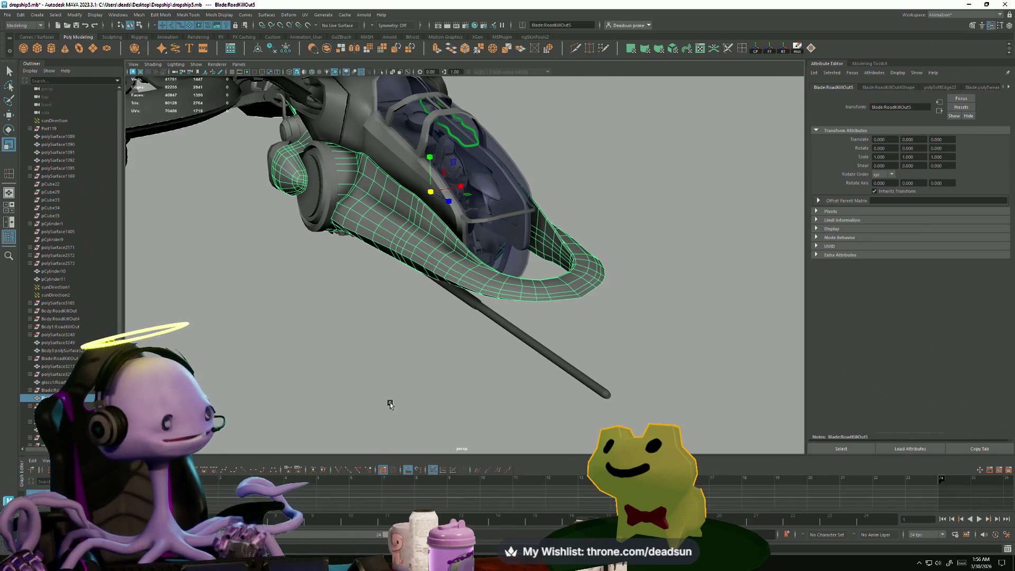
mouse_move(391, 313)
alt+mouse_down()
mouse_move(481, 366)
mouse_move(494, 353)
alt+mouse_up()
mouse_move(686, 359)
alt+mouse_down()
mouse_move(687, 262)
mouse_move(524, 387)
mouse_move(428, 359)
mouse_move(423, 383)
mouse_move(408, 372)
mouse_move(424, 388)
mouse_move(451, 333)
alt+mouse_up()
click(398, 316)
scroll(393, 363, up, 3)
click(446, 307)
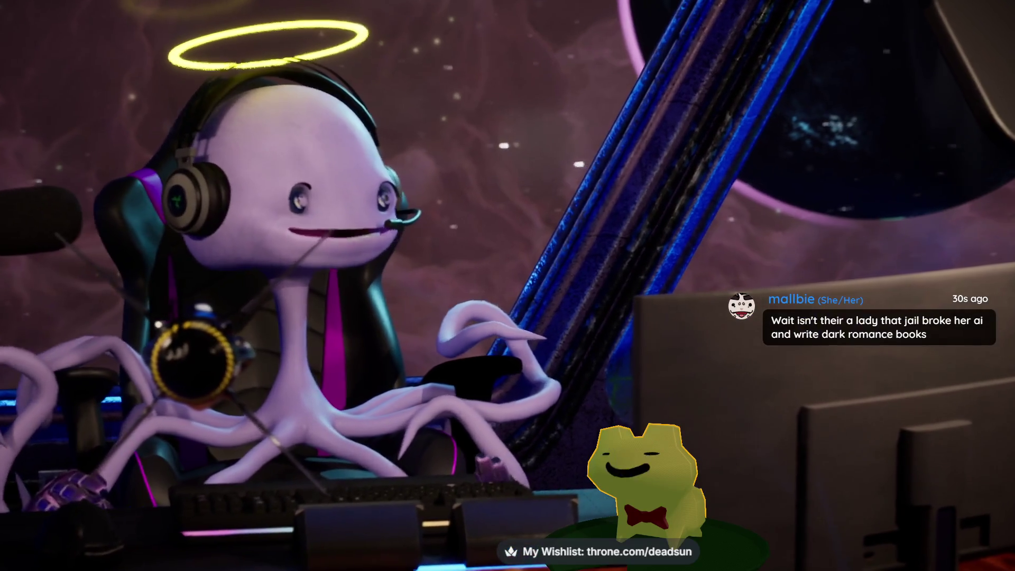
key(alt+Tab)
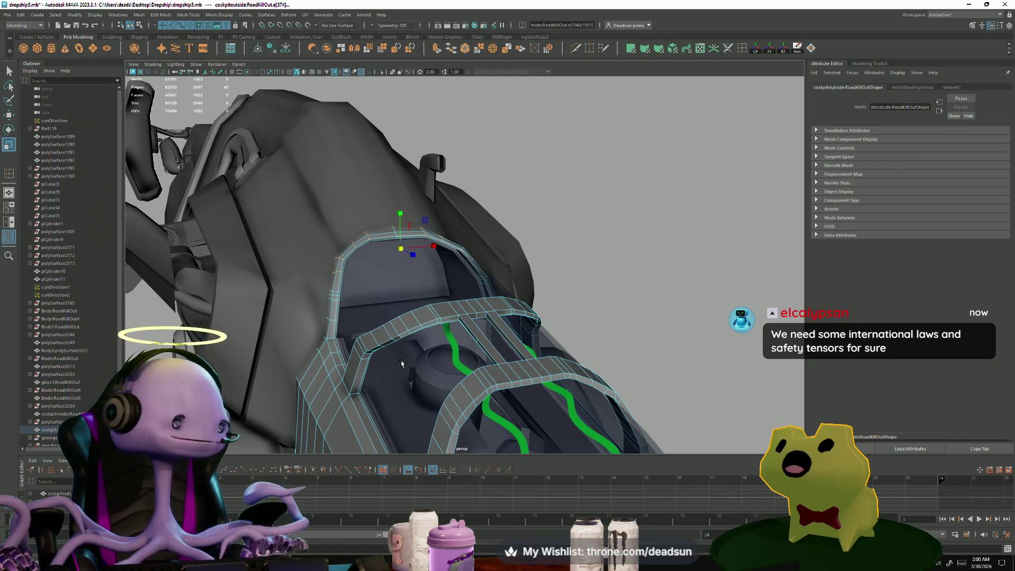
Step: Orbit in close to view the cockpit arch from a new angle
alt+drag(324, 274, 430, 321)
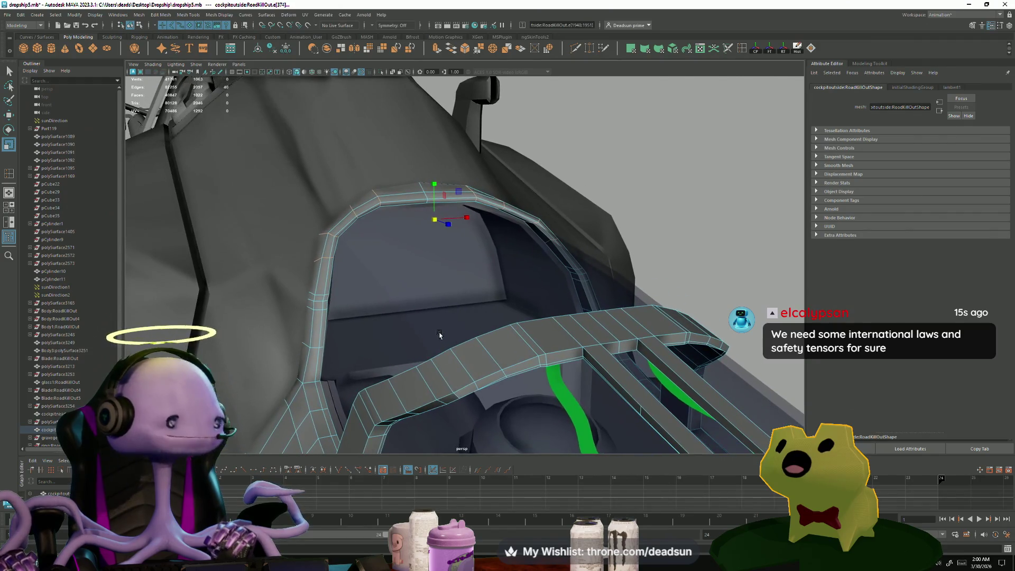
scroll(438, 321, up, 5)
scroll(449, 317, down, 3)
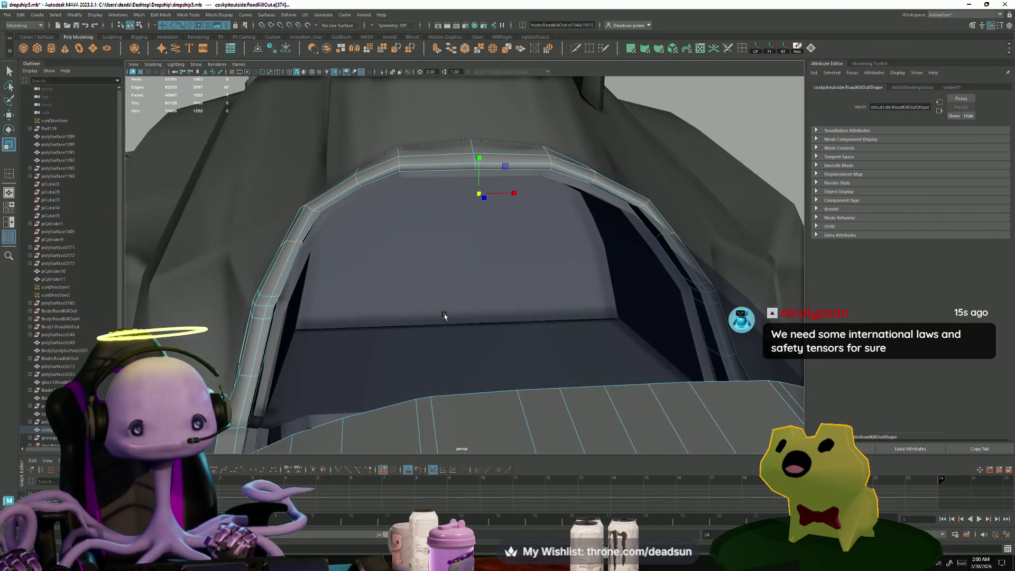
mouse_move(444, 317)
alt+mouse_down()
mouse_move(304, 329)
mouse_move(383, 335)
mouse_move(369, 324)
alt+mouse_up()
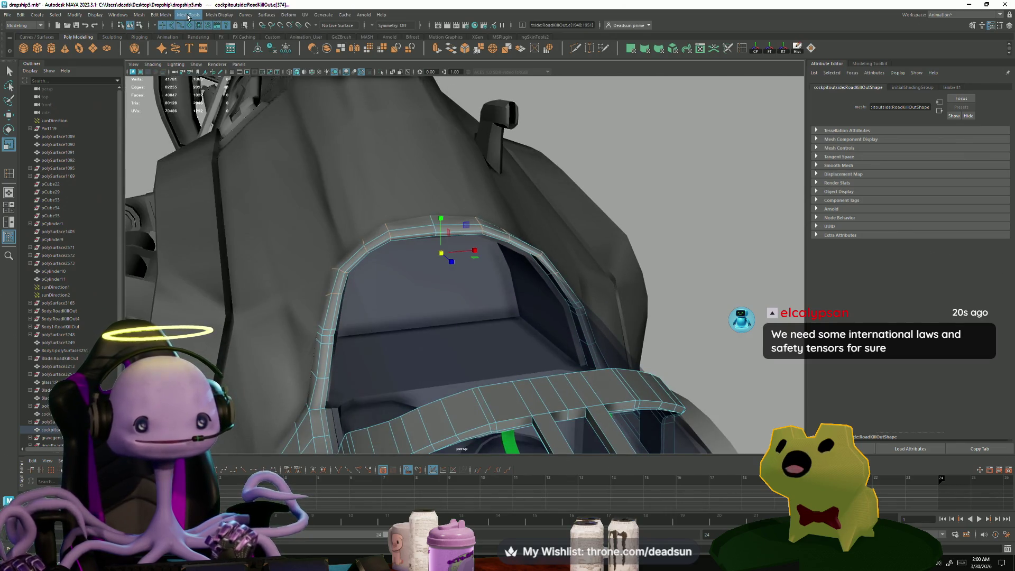
Step: Browse the Mesh, Mesh Tools, Mesh Display and Windows menus
click(187, 17)
mouse_move(225, 16)
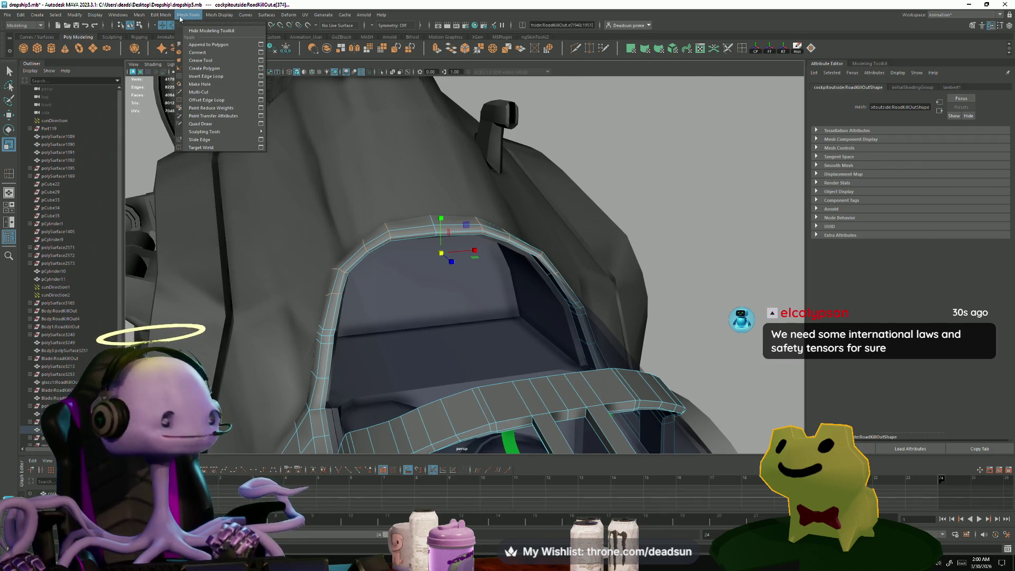
mouse_move(160, 15)
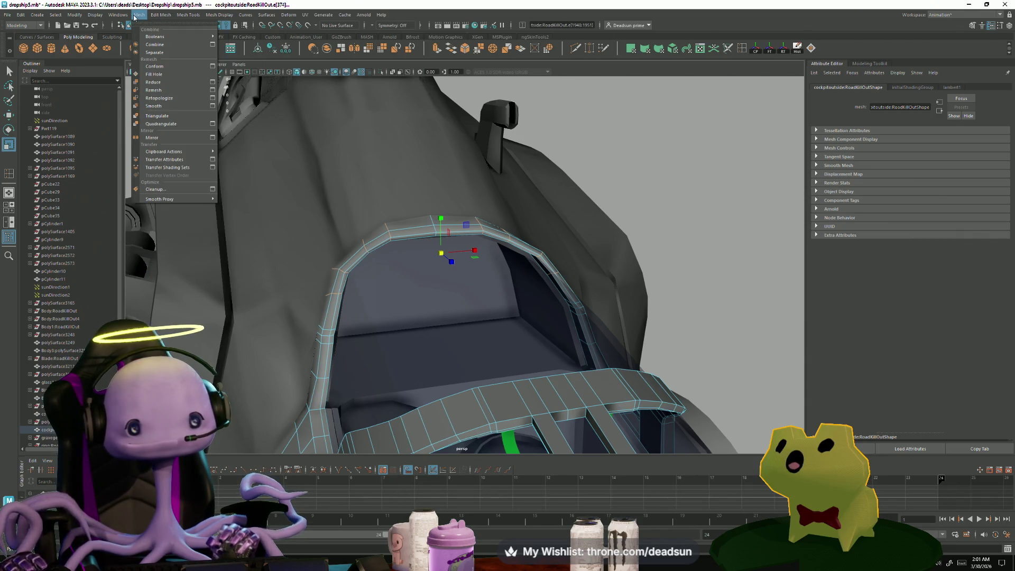
click(134, 17)
click(117, 14)
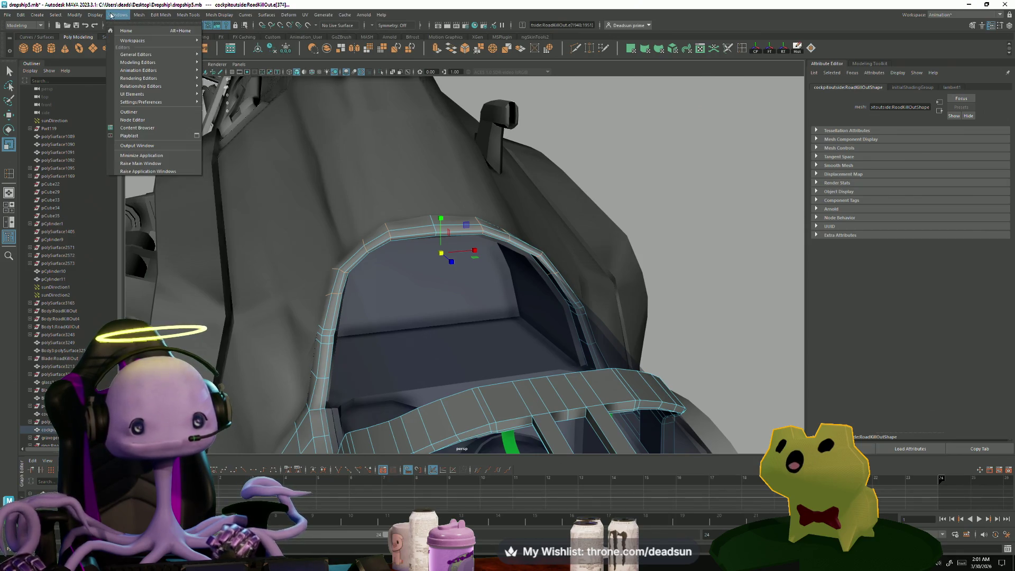
mouse_move(141, 16)
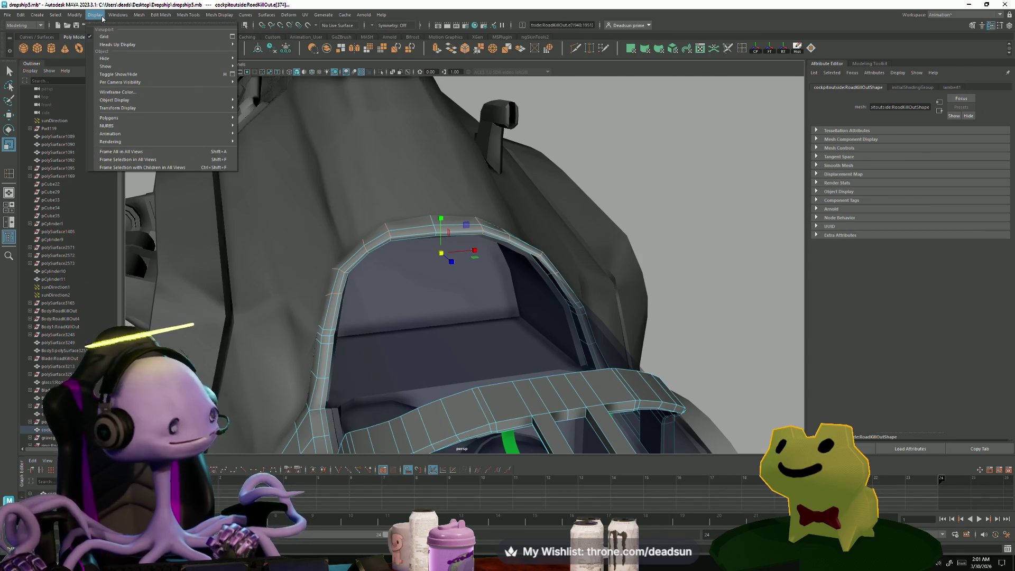
Step: Look through the mesh command menus again and settle on the Edit Mesh menu
click(157, 17)
mouse_move(184, 18)
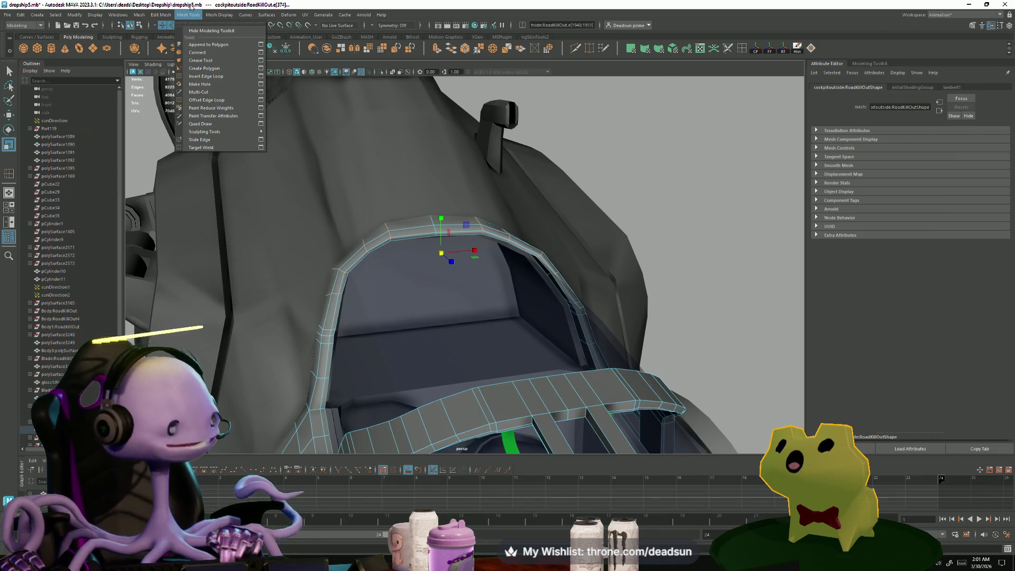
click(187, 15)
click(8, 15)
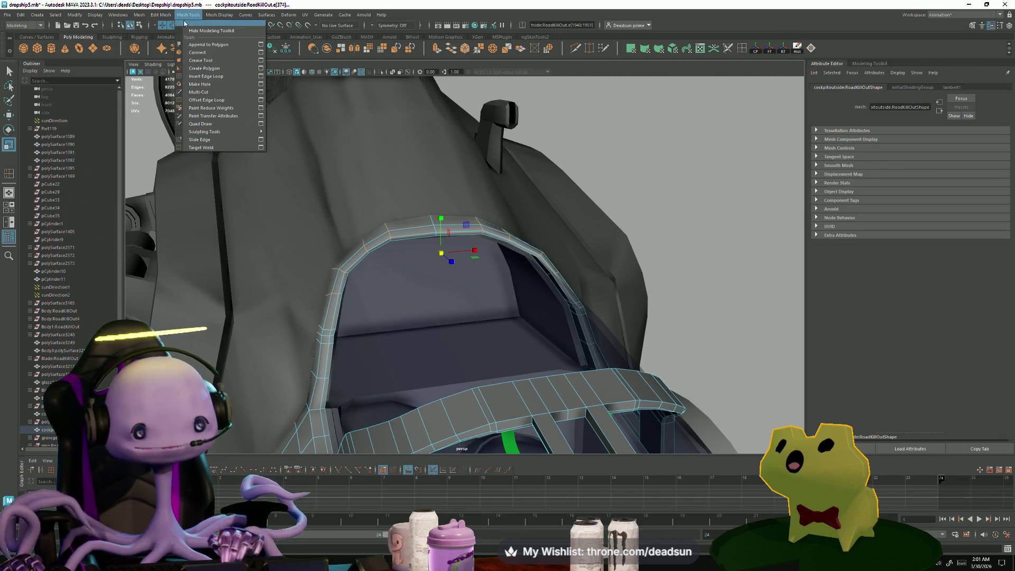
mouse_move(210, 19)
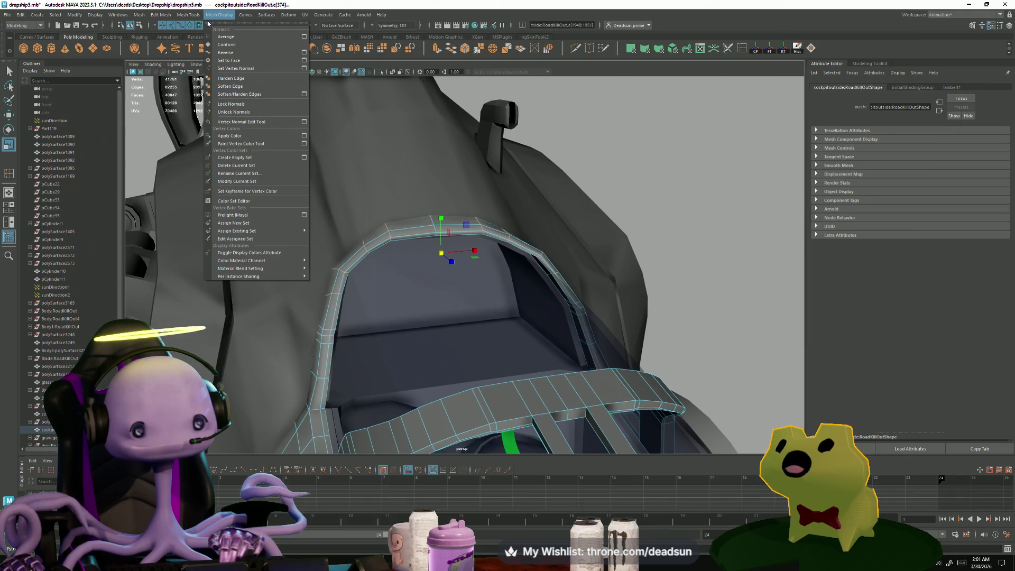
click(158, 14)
click(142, 16)
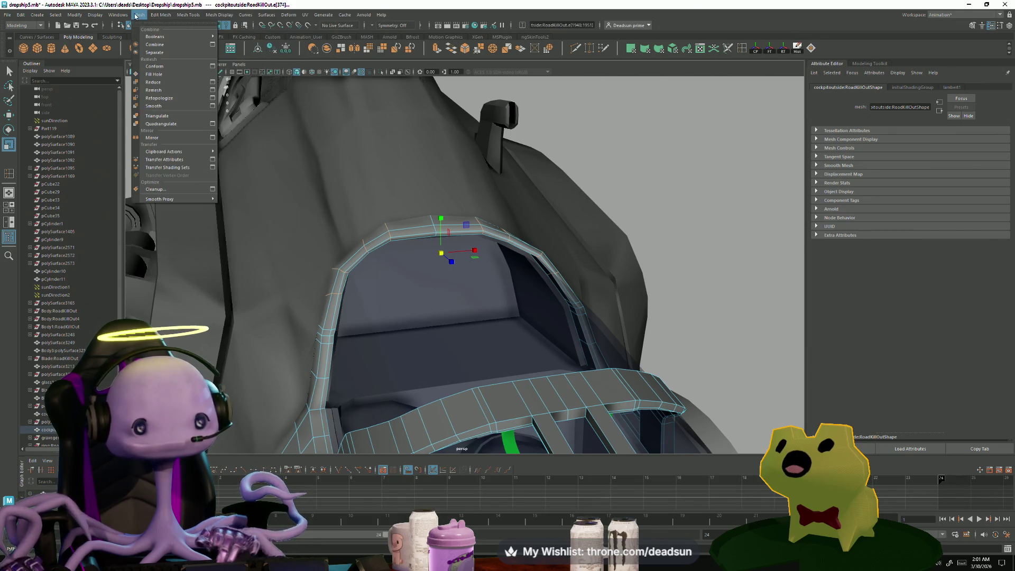
mouse_move(110, 18)
mouse_move(161, 19)
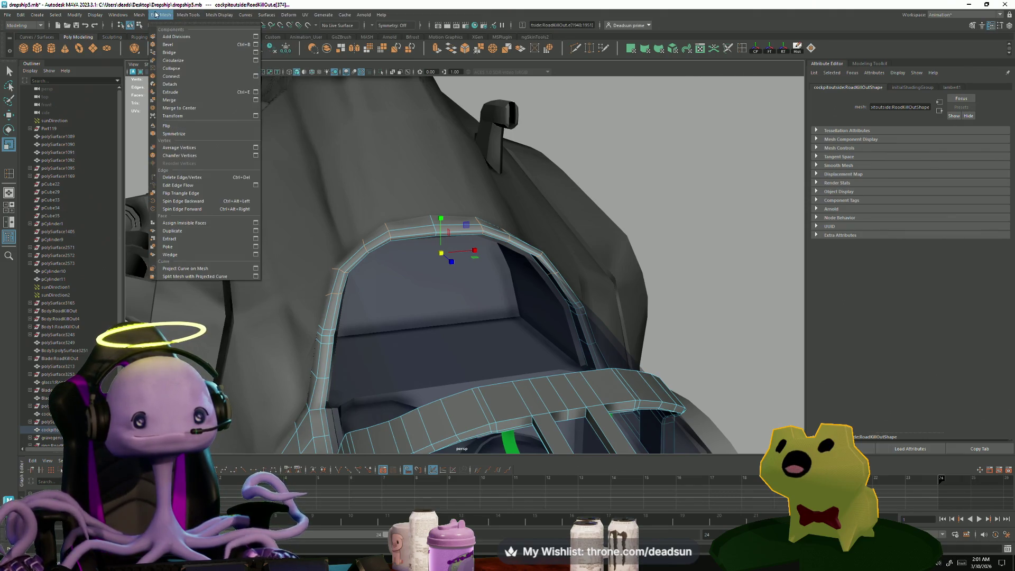
Step: Test two bevel widths on the canopy frame edges, undoing each attempt
click(256, 51)
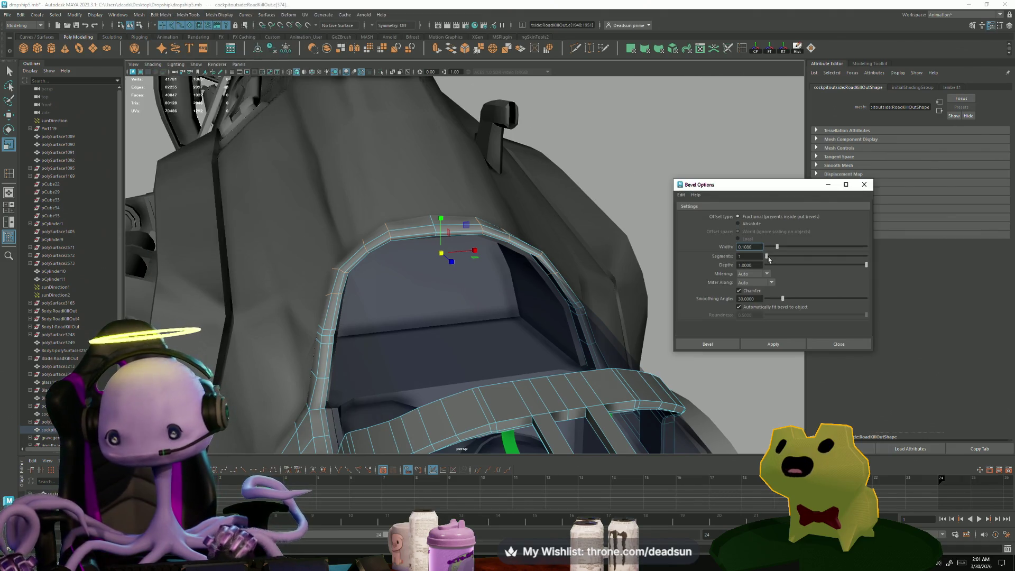
click(772, 344)
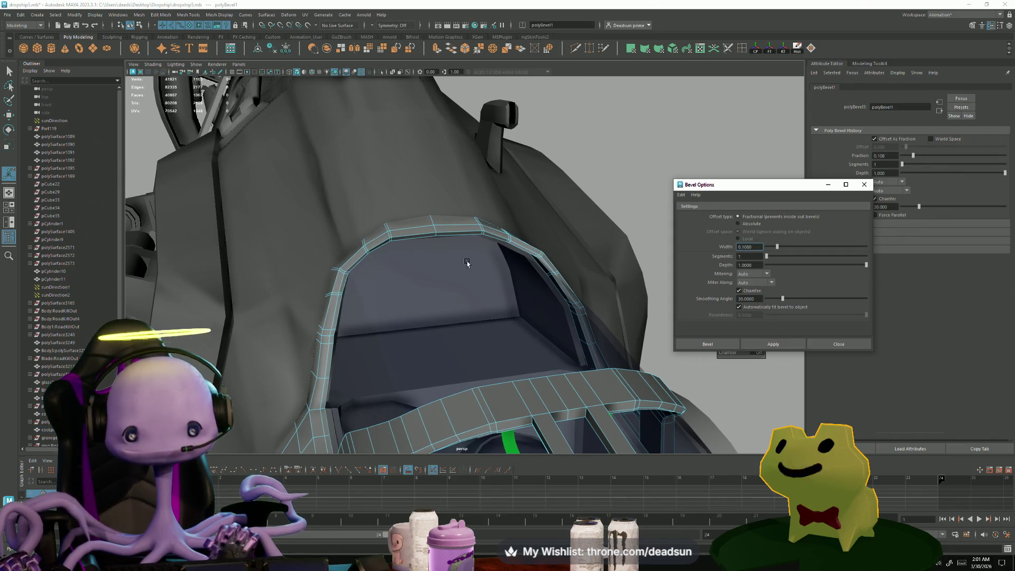
alt+drag(468, 262, 486, 264)
key(ctrl+z)
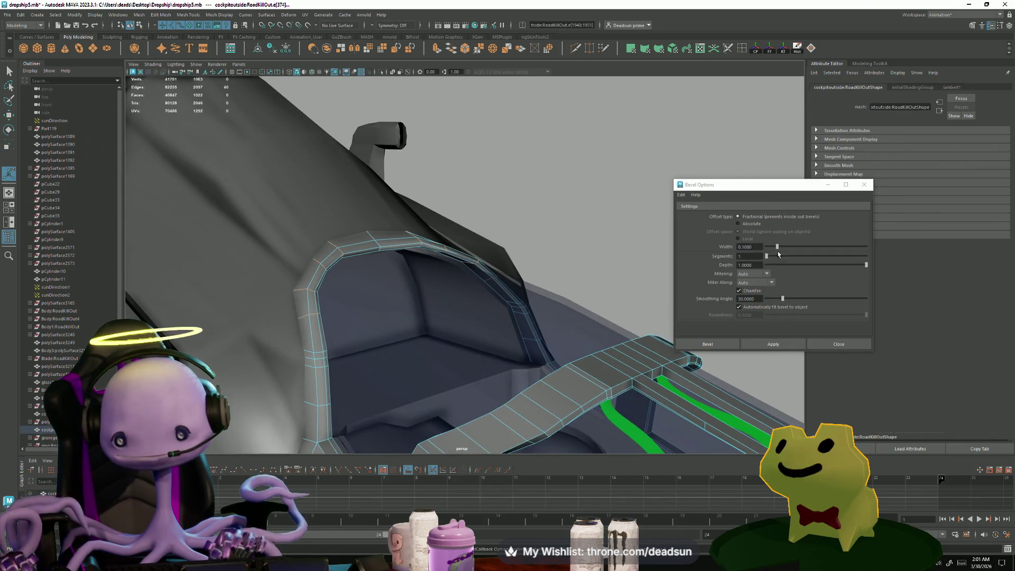
drag(777, 247, 783, 247)
click(772, 344)
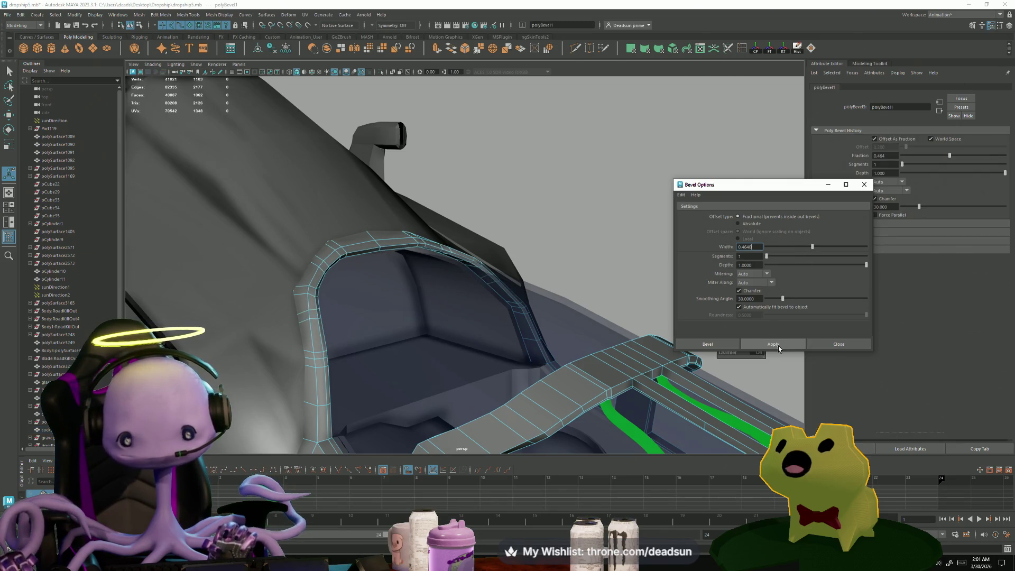
mouse_move(491, 317)
alt+mouse_down()
mouse_move(421, 306)
mouse_move(449, 299)
mouse_move(520, 307)
mouse_move(460, 318)
alt+mouse_up()
key(ctrl+z)
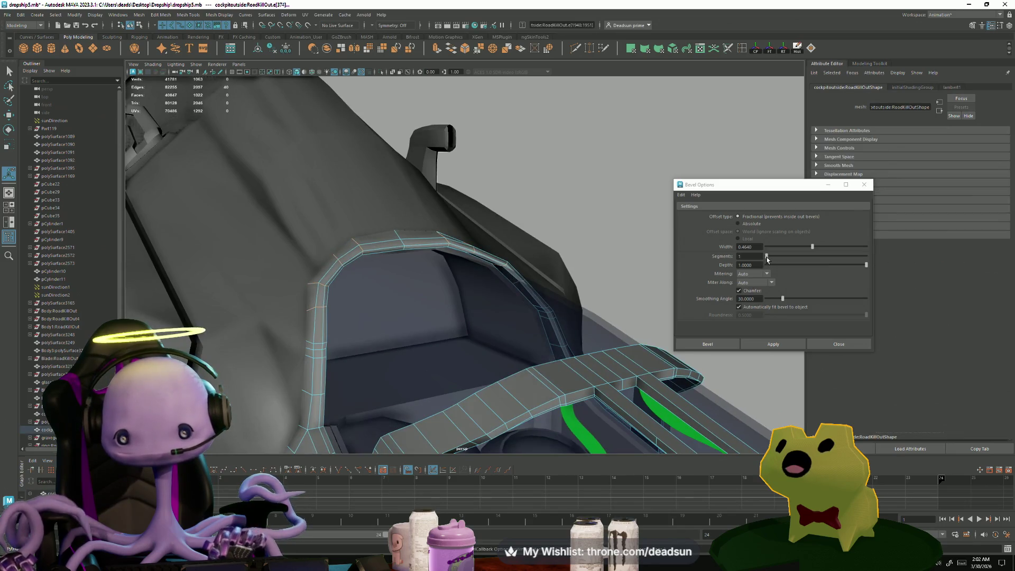
Step: Bevel the frame and crossbar edges with 2 segments at width 0.7920
drag(767, 258, 775, 260)
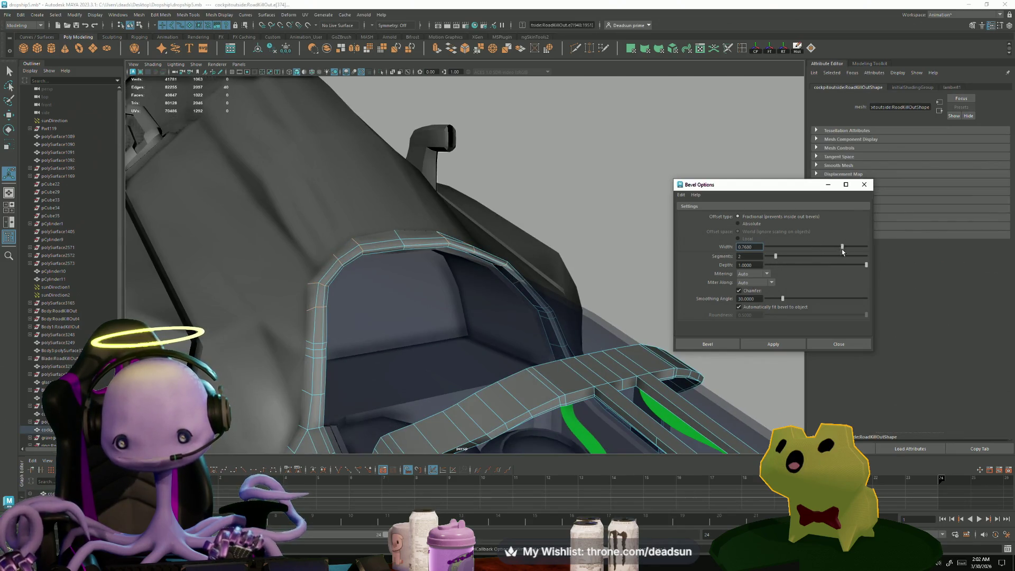
click(781, 349)
mouse_move(441, 337)
alt+mouse_down()
mouse_move(356, 320)
mouse_move(379, 307)
alt+mouse_up()
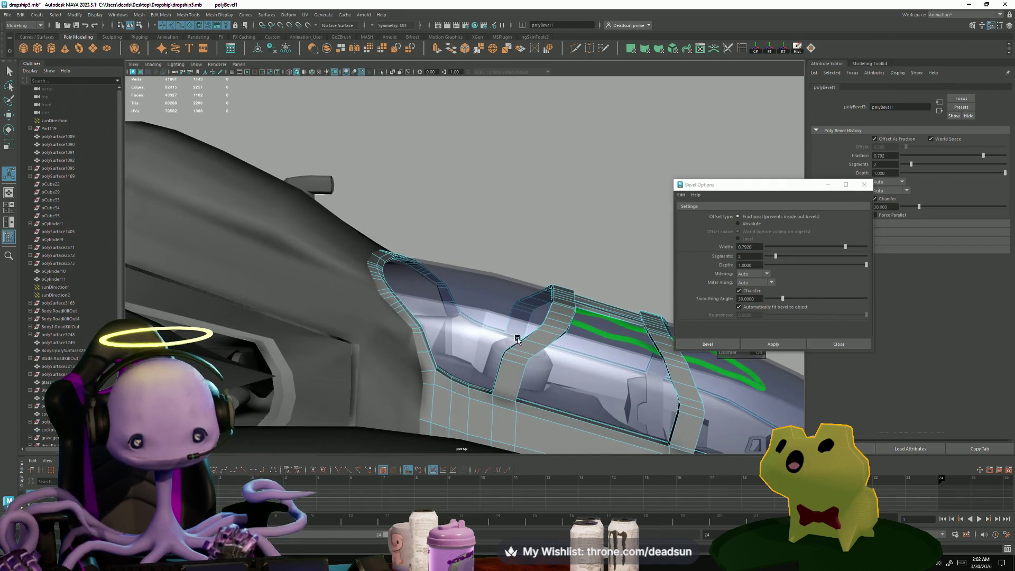
mouse_move(518, 338)
alt+mouse_down()
mouse_move(452, 260)
mouse_move(509, 249)
mouse_move(517, 283)
mouse_move(466, 261)
mouse_move(446, 267)
mouse_move(446, 296)
mouse_move(429, 292)
mouse_move(503, 280)
mouse_move(551, 253)
alt+mouse_up()
Step: Select the canopy frame edges and apply Mesh Display > Harden Edge
click(608, 159)
click(503, 280)
right_drag(551, 252, 559, 211)
click(547, 170)
alt+drag(520, 194, 408, 263)
alt+drag(349, 292, 296, 248)
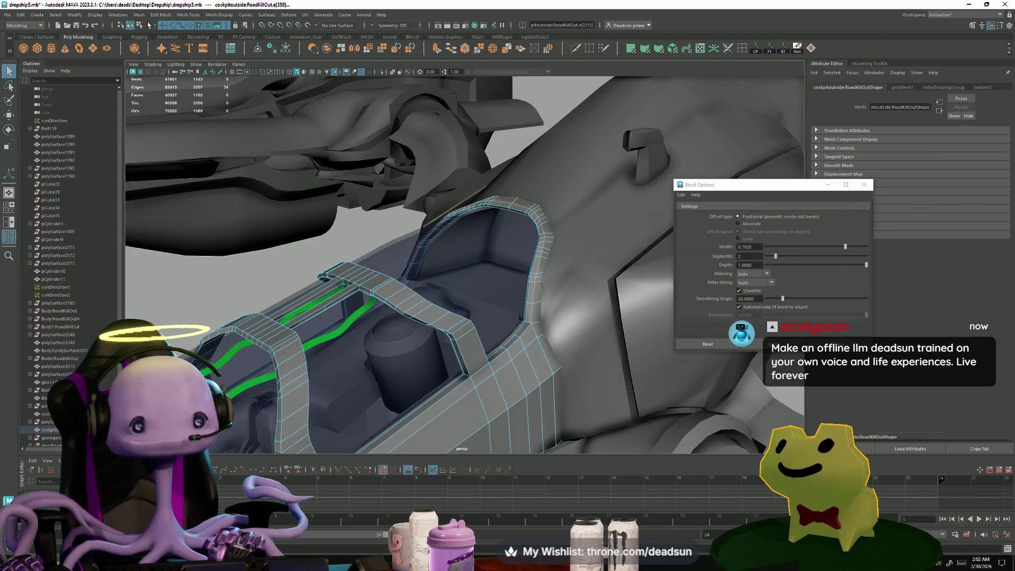
click(160, 14)
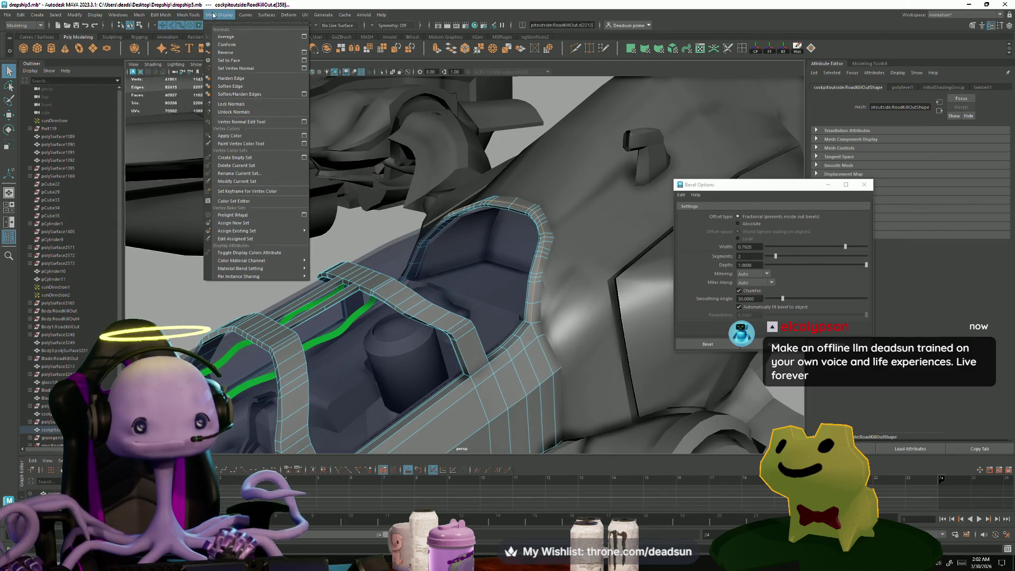
click(236, 82)
Step: Select an edge on the cockpit pillar and orbit to inspect the pillars
mouse_move(322, 249)
alt+mouse_down()
mouse_move(357, 268)
mouse_move(339, 248)
mouse_move(360, 291)
mouse_move(402, 240)
mouse_move(396, 233)
mouse_move(423, 246)
alt+mouse_up()
scroll(422, 245, up, 5)
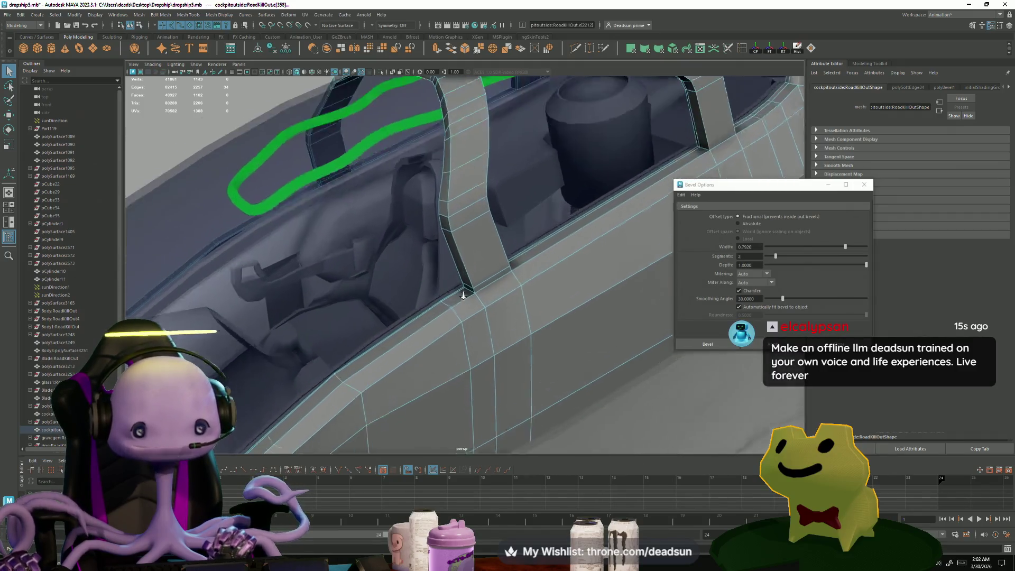
right_drag(471, 280, 471, 254)
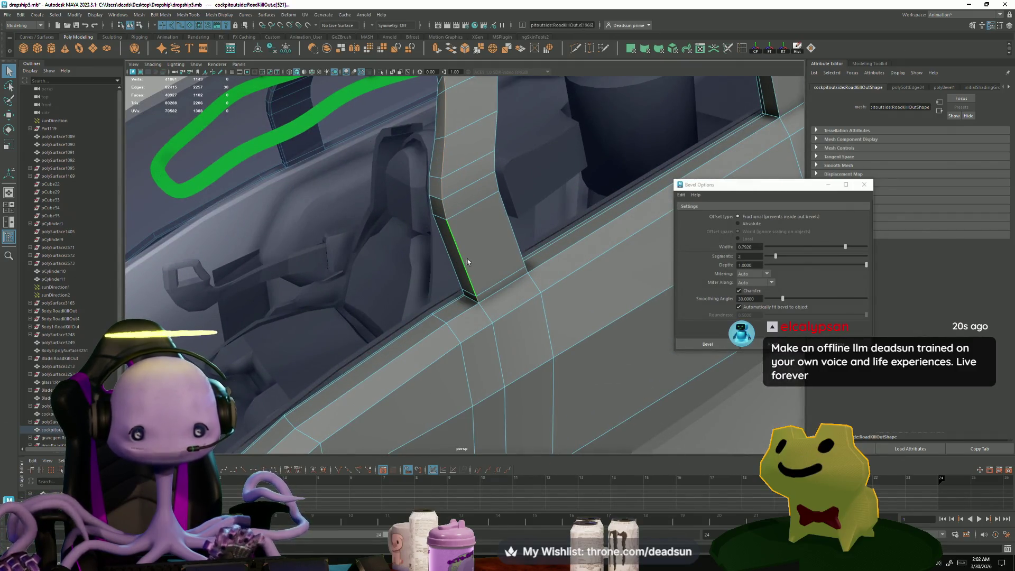
click(511, 234)
alt+drag(516, 241, 509, 207)
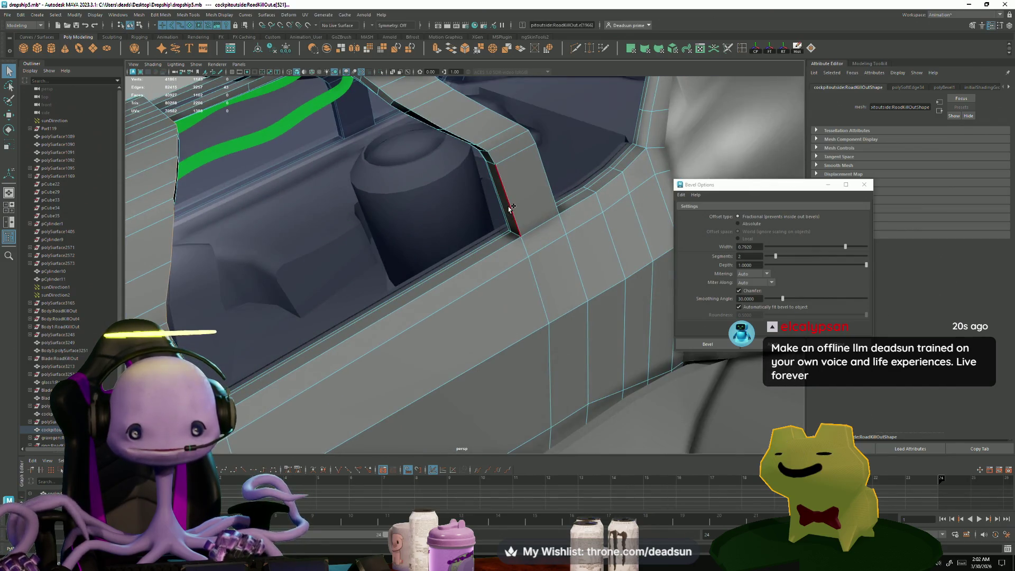
alt+drag(548, 176, 512, 218)
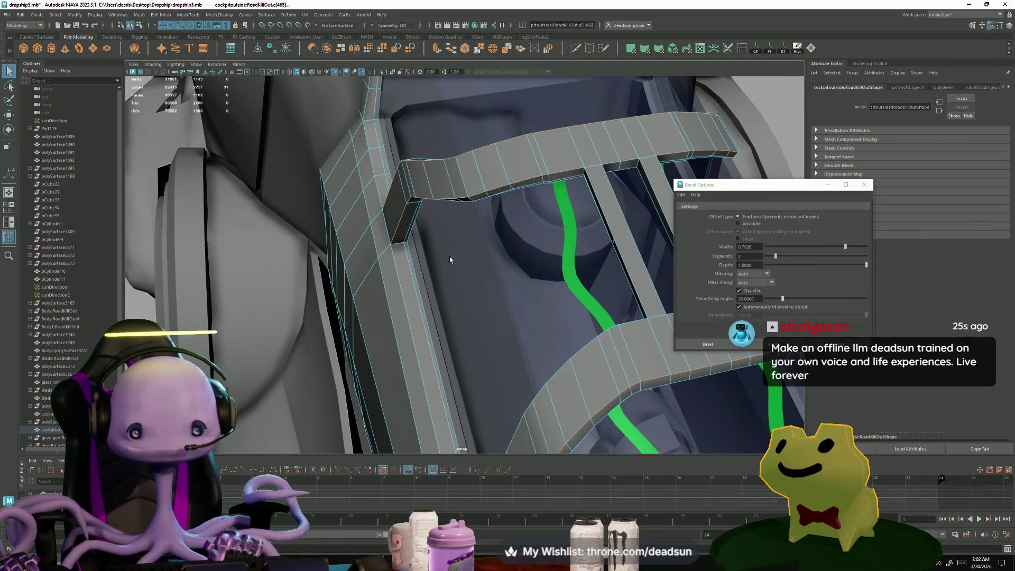
mouse_move(449, 260)
alt+mouse_down()
mouse_move(607, 235)
mouse_move(590, 261)
mouse_move(550, 281)
mouse_move(334, 253)
mouse_move(369, 274)
mouse_move(385, 321)
mouse_move(335, 342)
mouse_move(365, 340)
mouse_move(356, 336)
alt+mouse_up()
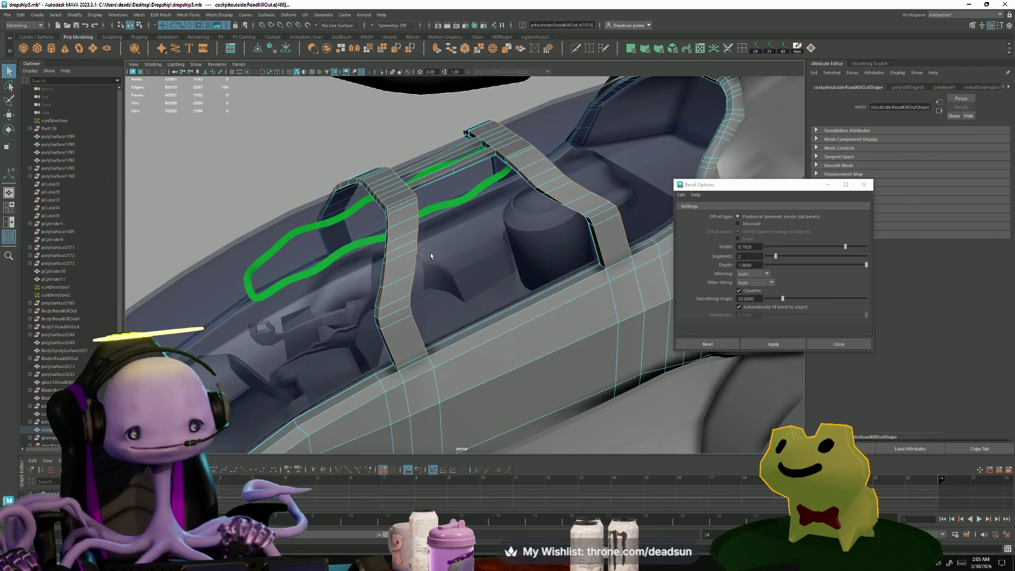
Step: Bevel the roll-bar strut edges with the width reduced to 0.3560
click(776, 259)
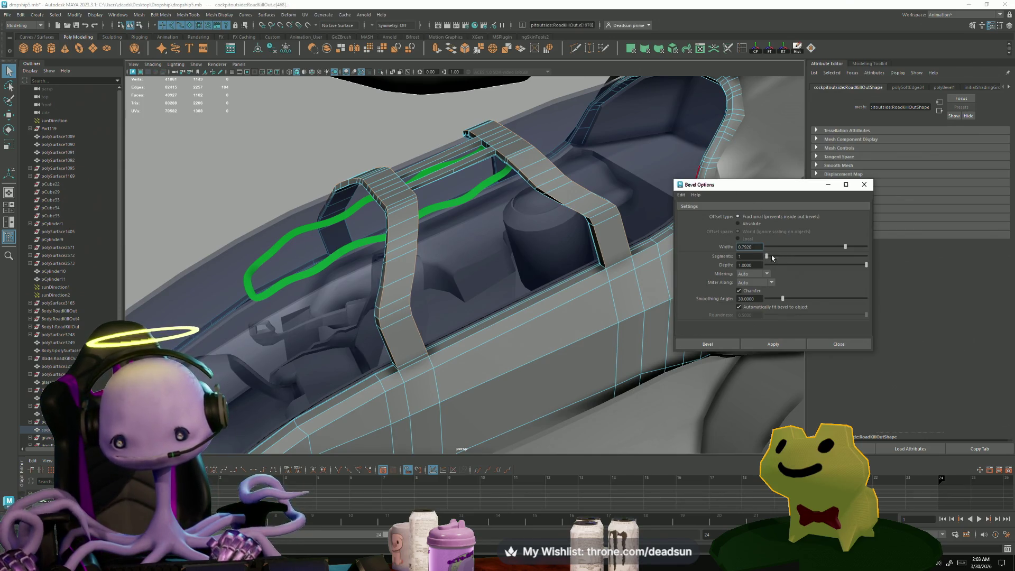
drag(803, 246, 801, 246)
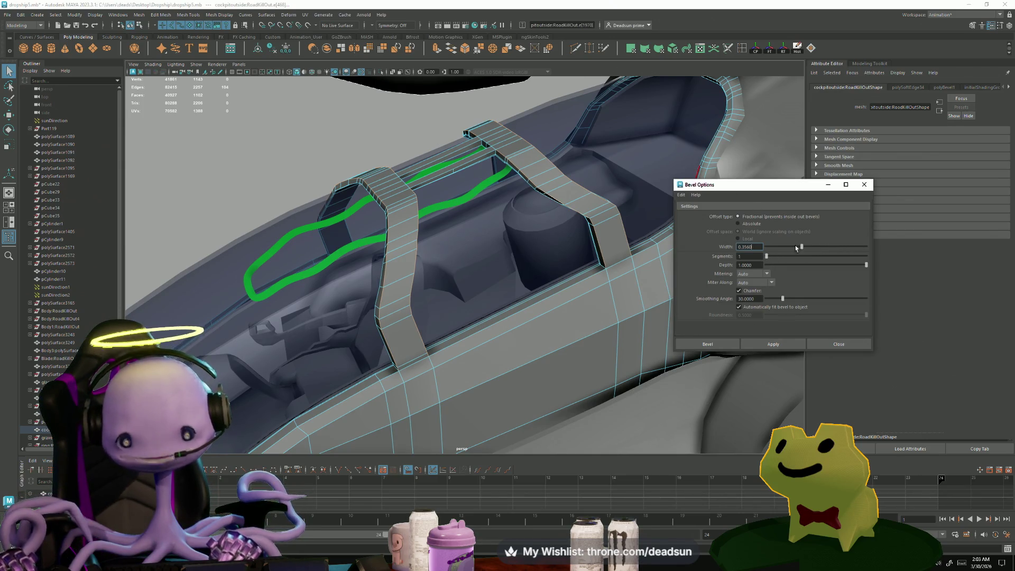
click(762, 343)
Step: Select a hull edge below the struts and bevel it with a larger width
scroll(469, 332, up, 5)
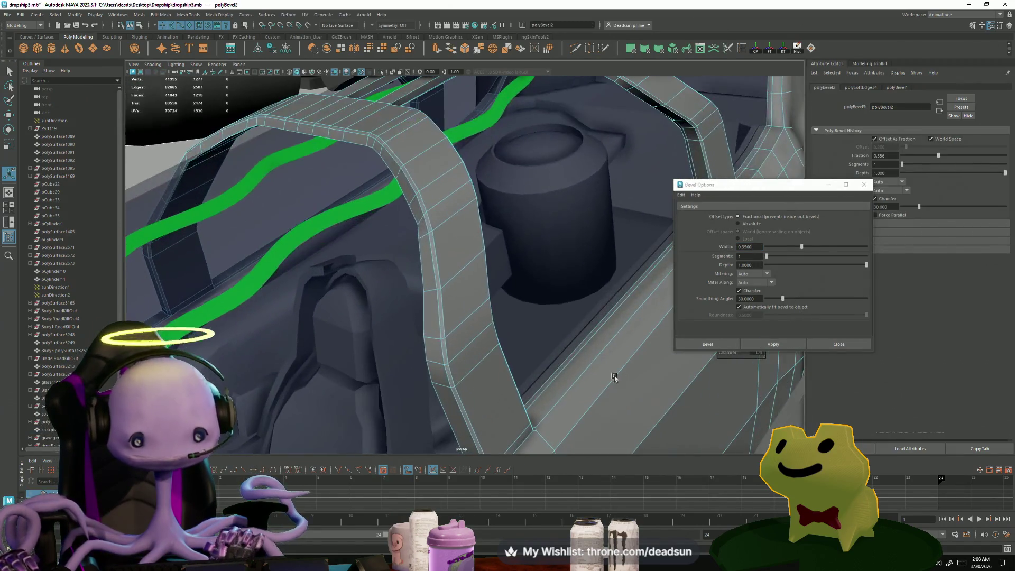
click(623, 359)
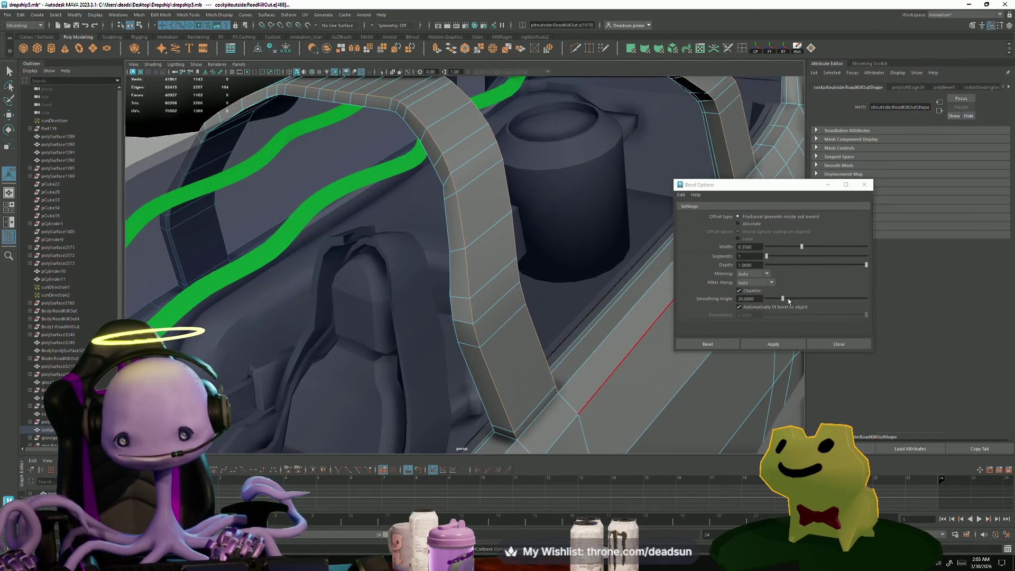
drag(804, 249, 821, 251)
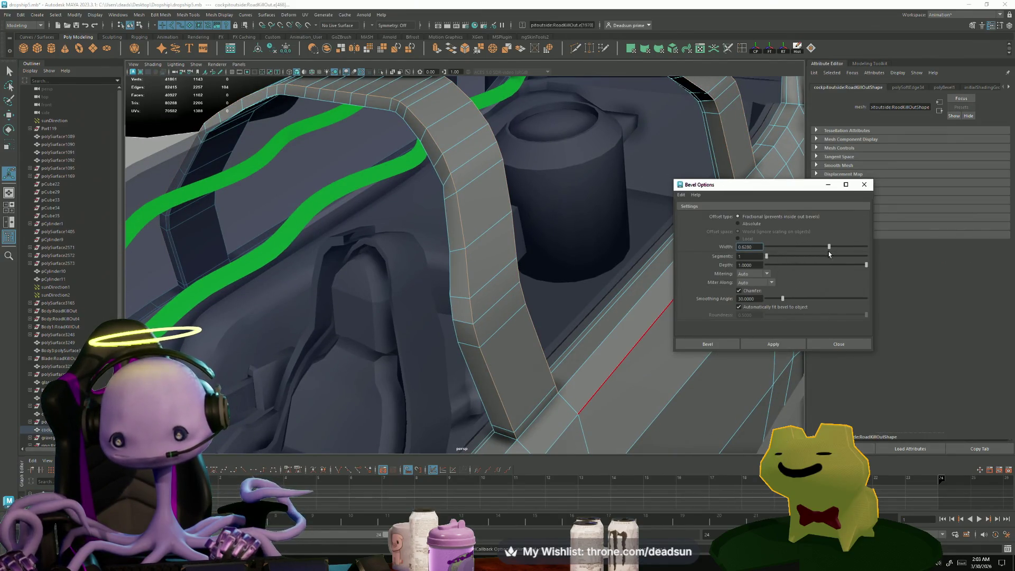
click(780, 344)
mouse_move(476, 327)
alt+mouse_down()
mouse_move(451, 325)
mouse_move(492, 325)
mouse_move(449, 286)
mouse_move(435, 229)
mouse_move(408, 260)
mouse_move(426, 290)
alt+mouse_up()
Step: Inspect the beveled roll-bar struts from several angles, then activate the Multi-Cut tool
scroll(426, 290, up, 10)
mouse_move(426, 291)
alt+middle_down()
mouse_move(507, 368)
mouse_move(412, 363)
mouse_move(423, 362)
alt+middle_up()
mouse_move(424, 363)
alt+mouse_down()
mouse_move(370, 296)
mouse_move(349, 331)
mouse_move(422, 316)
mouse_move(335, 324)
mouse_move(374, 329)
mouse_move(306, 322)
mouse_move(328, 321)
mouse_move(322, 277)
mouse_move(440, 365)
mouse_move(381, 291)
mouse_move(394, 309)
mouse_move(382, 312)
mouse_move(406, 304)
mouse_move(258, 339)
mouse_move(328, 348)
alt+mouse_up()
alt+right_drag(340, 351, 352, 364)
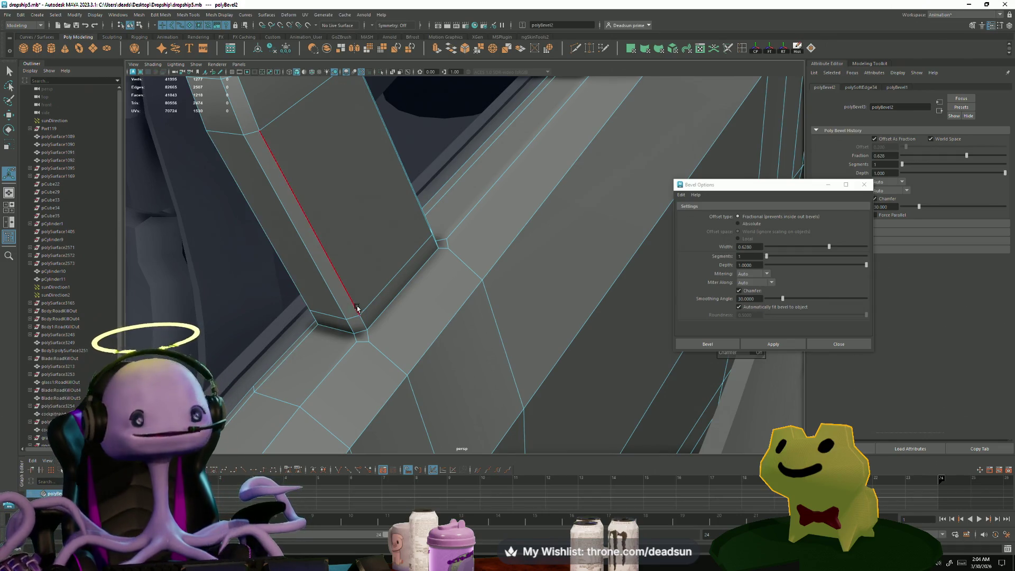
scroll(412, 351, down, 5)
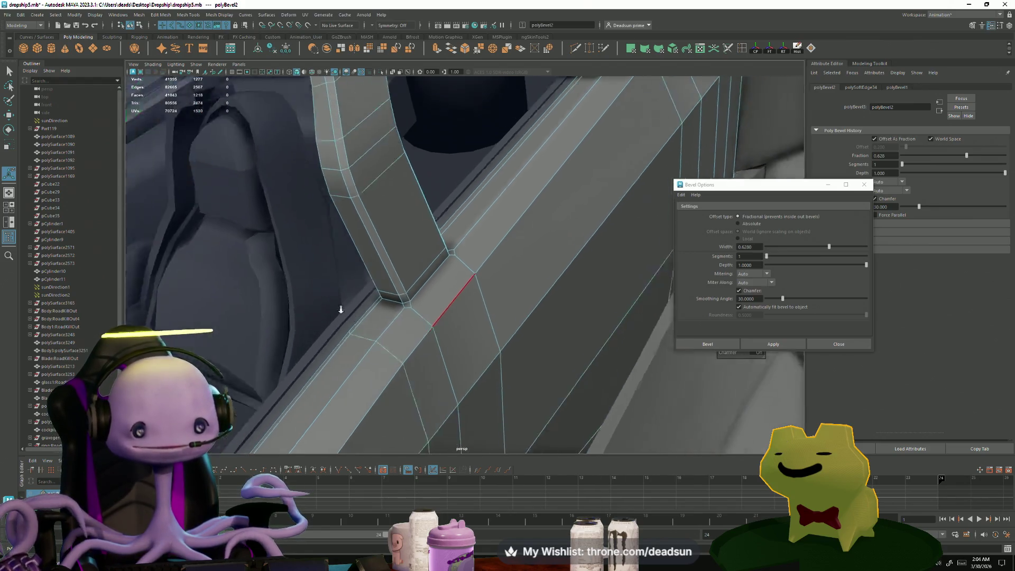
mouse_move(344, 295)
alt+mouse_down()
mouse_move(417, 308)
mouse_move(307, 319)
mouse_move(391, 312)
alt+mouse_up()
scroll(391, 311, up, 5)
alt+middle_drag(391, 312, 405, 311)
scroll(405, 311, down, 3)
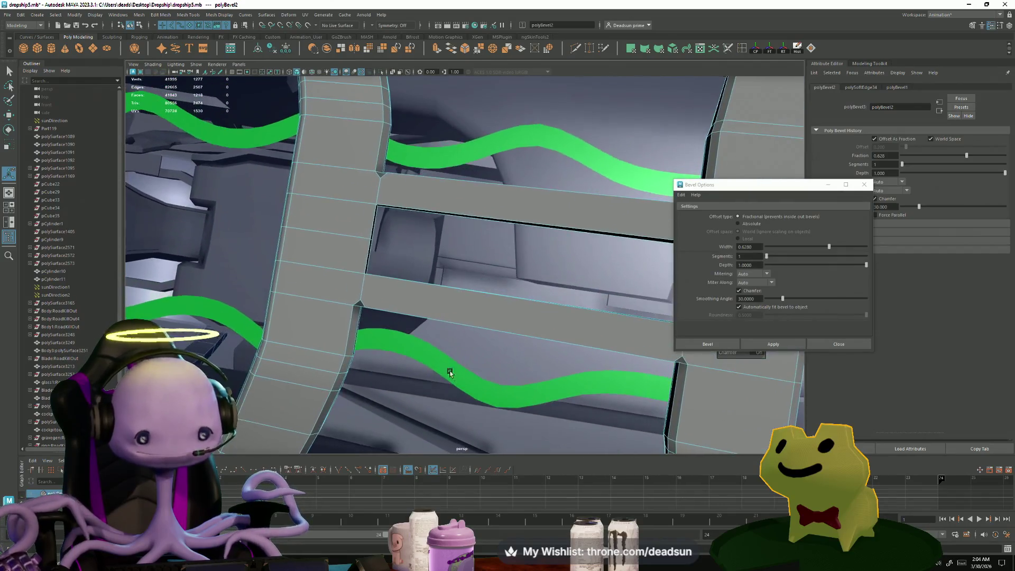
mouse_move(451, 367)
alt+mouse_down()
mouse_move(417, 341)
mouse_move(409, 269)
alt+mouse_up()
scroll(425, 318, up, 3)
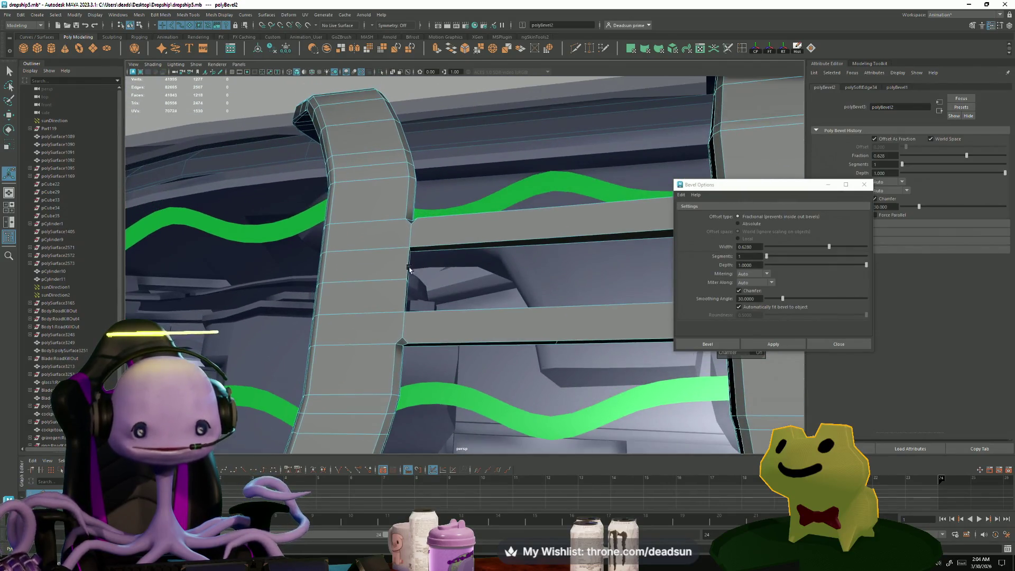
click(578, 50)
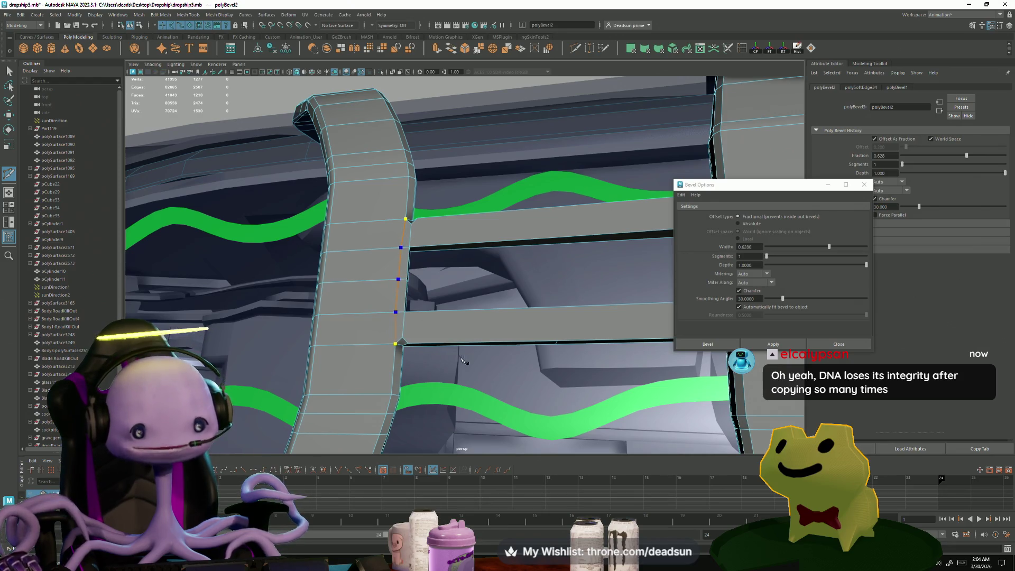
Step: Cut new edges down the right strut and the neighbouring strut at the crossbar corners
key(Return)
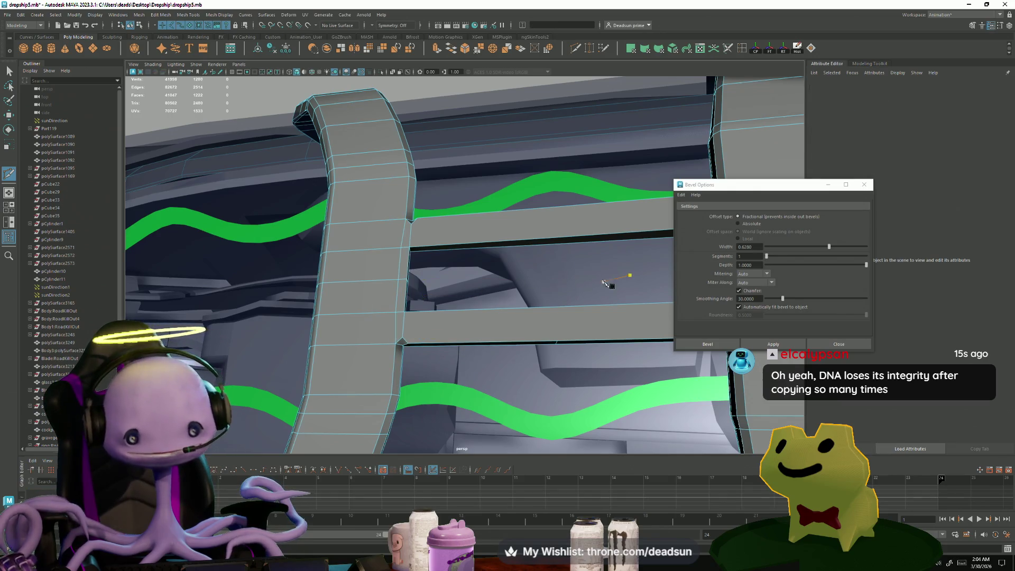
mouse_move(605, 283)
alt+mouse_down()
mouse_move(465, 301)
mouse_move(540, 209)
alt+mouse_up()
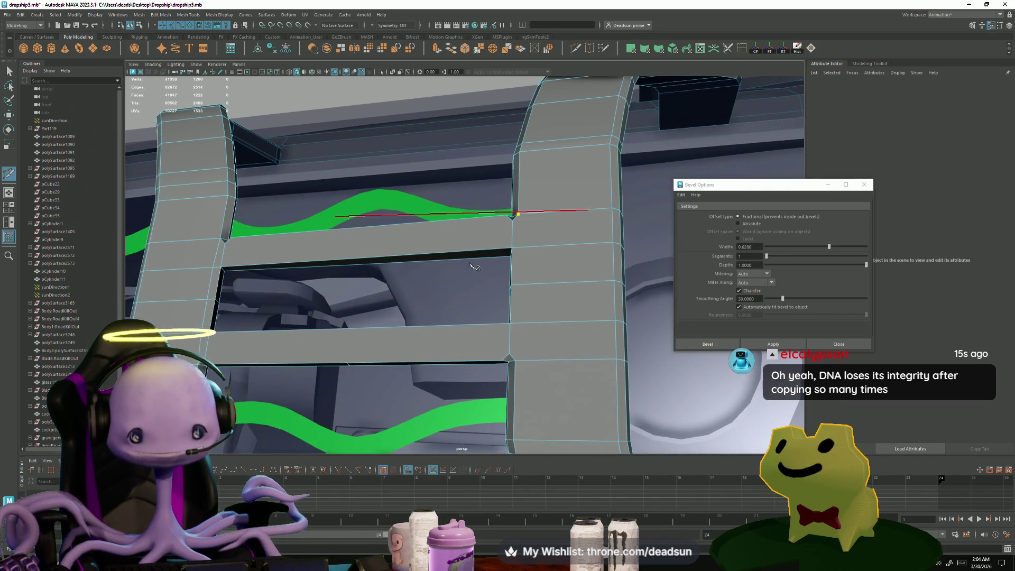
click(535, 282)
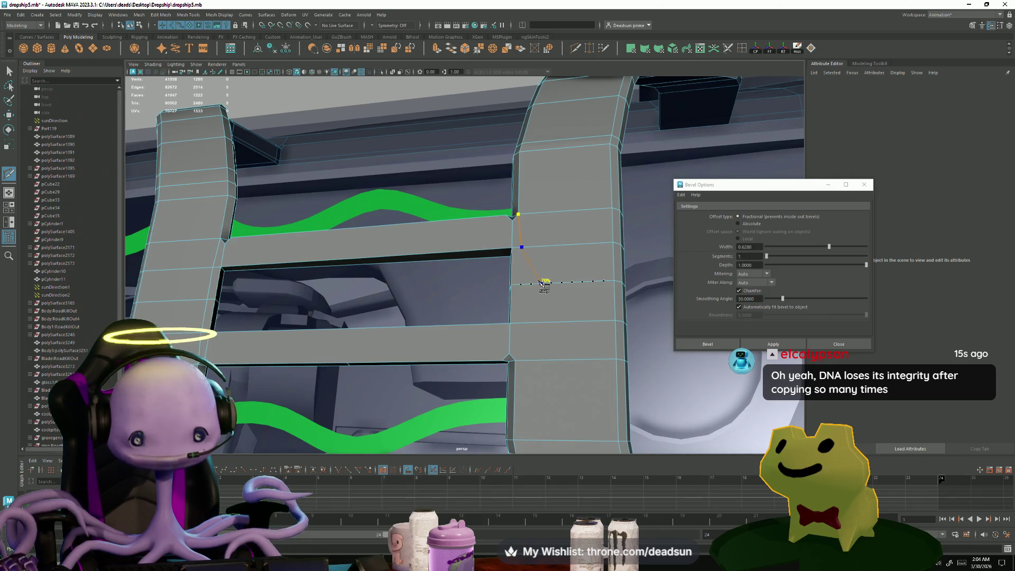
click(517, 288)
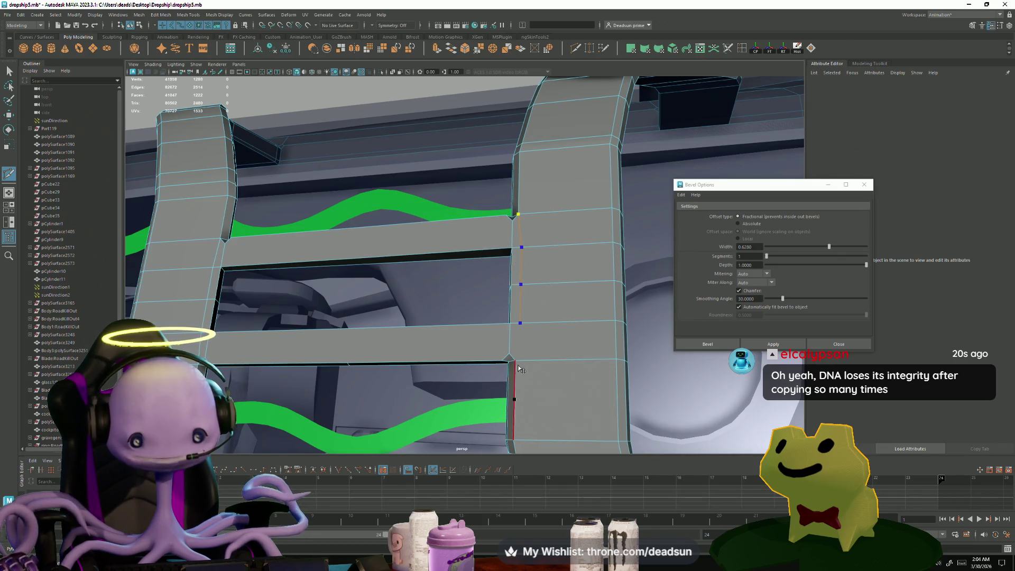
key(Return)
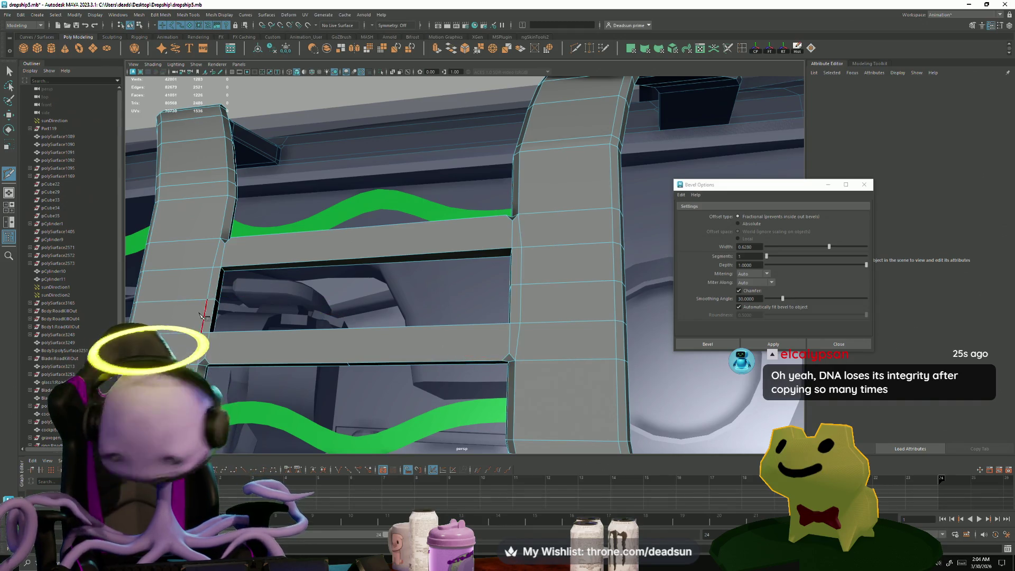
Step: Cancel an unfinished cut at the upper-left strut corner and select a crossbar edge
click(231, 237)
key(BackSpace)
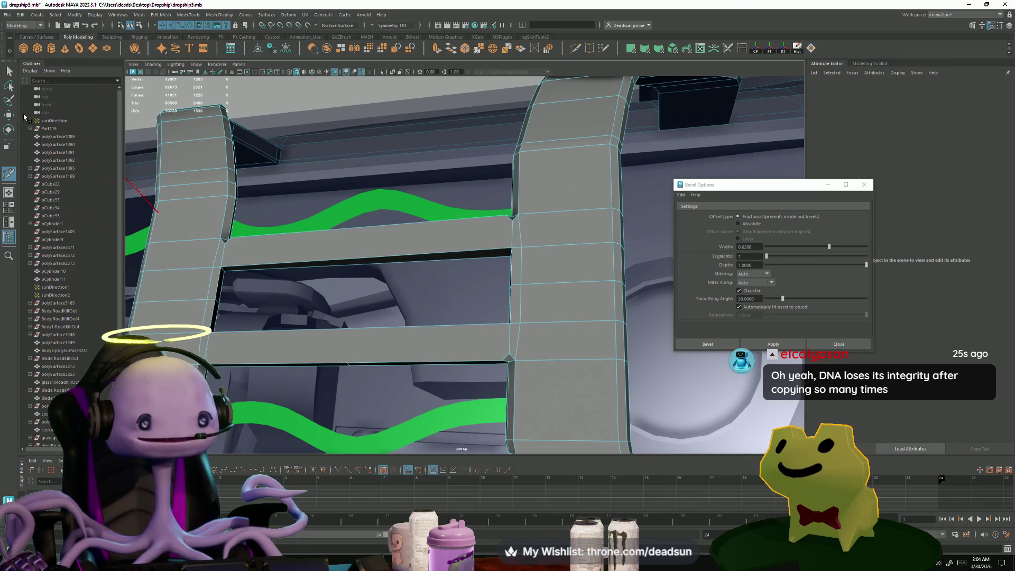
click(308, 231)
alt+drag(372, 298, 317, 291)
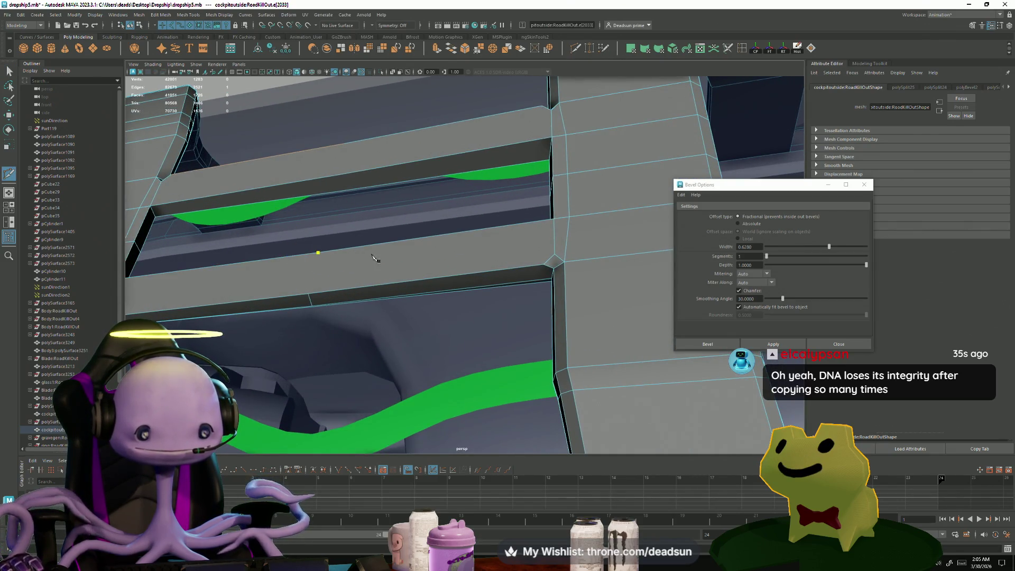
Step: Cut two supporting edges down and across the crossbar top
click(309, 303)
key(Return)
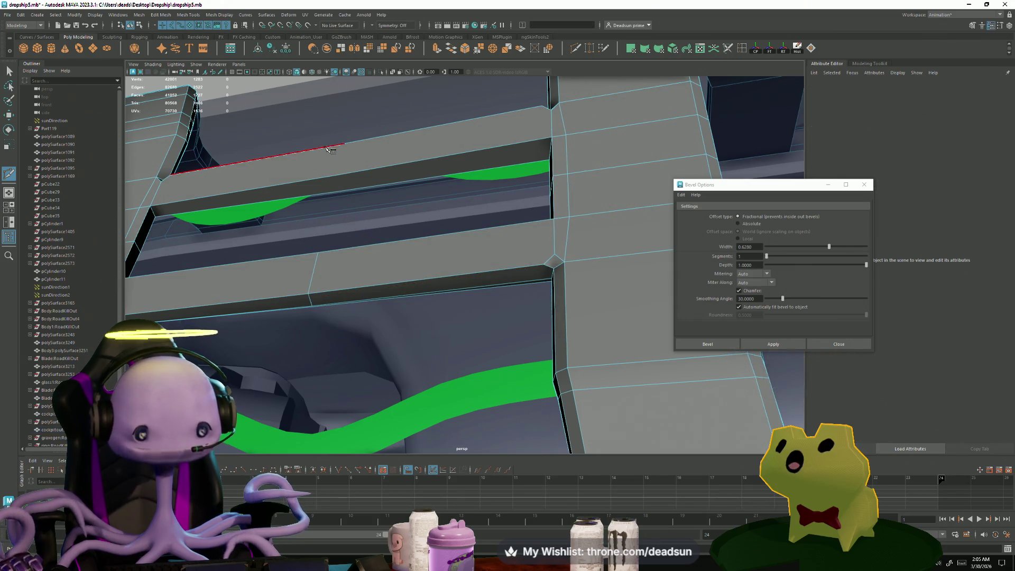
click(345, 143)
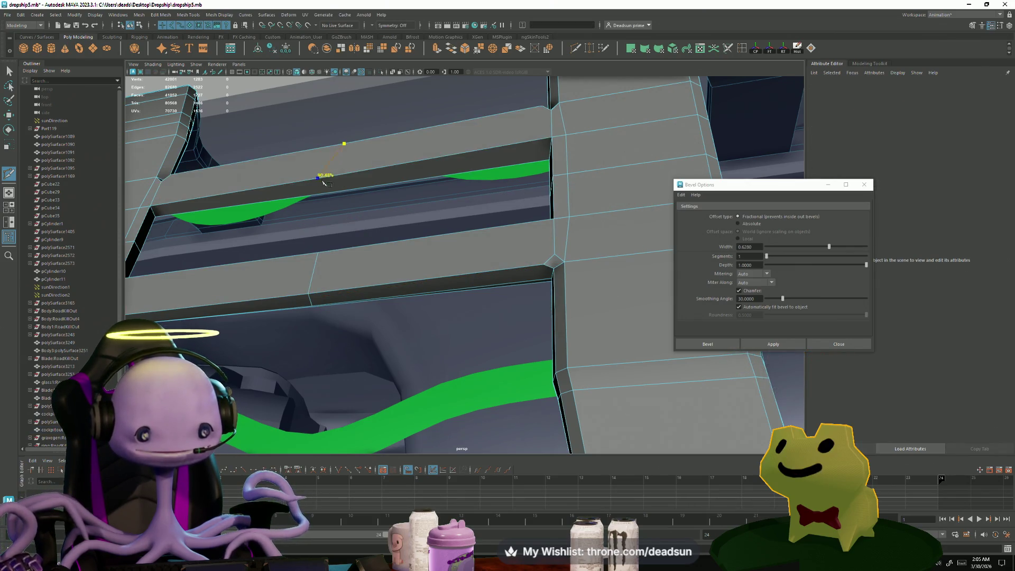
click(337, 175)
click(338, 191)
key(Return)
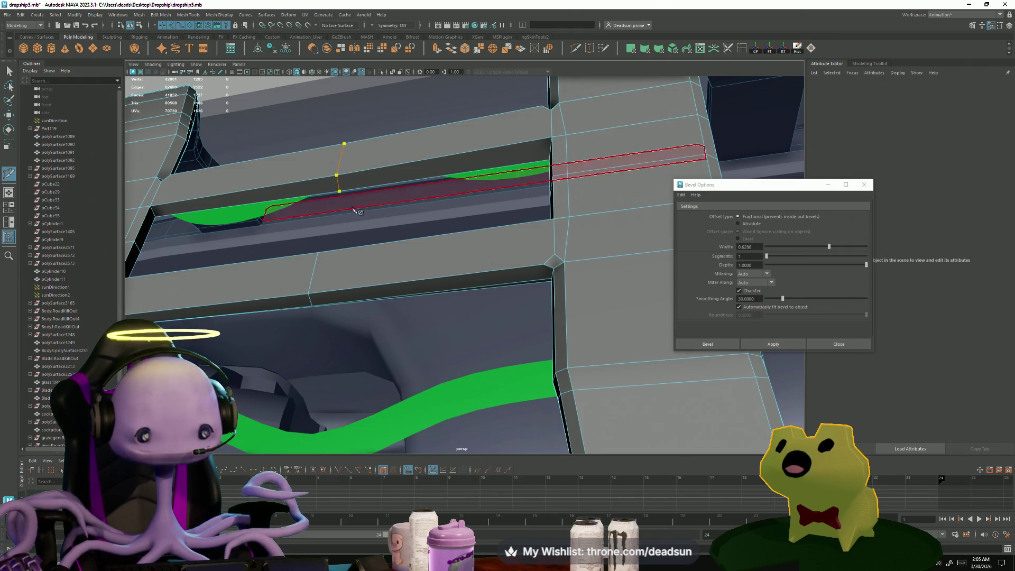
Step: Add a cut on the crossbar edge and another along the beam underside
mouse_move(341, 266)
alt+mouse_down()
mouse_move(262, 291)
mouse_move(391, 272)
alt+mouse_up()
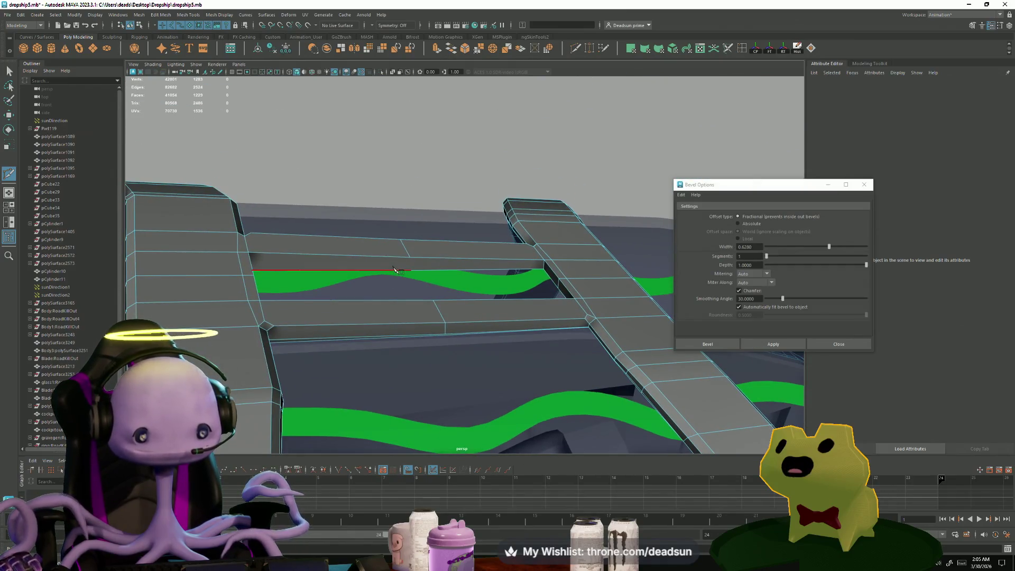
click(411, 271)
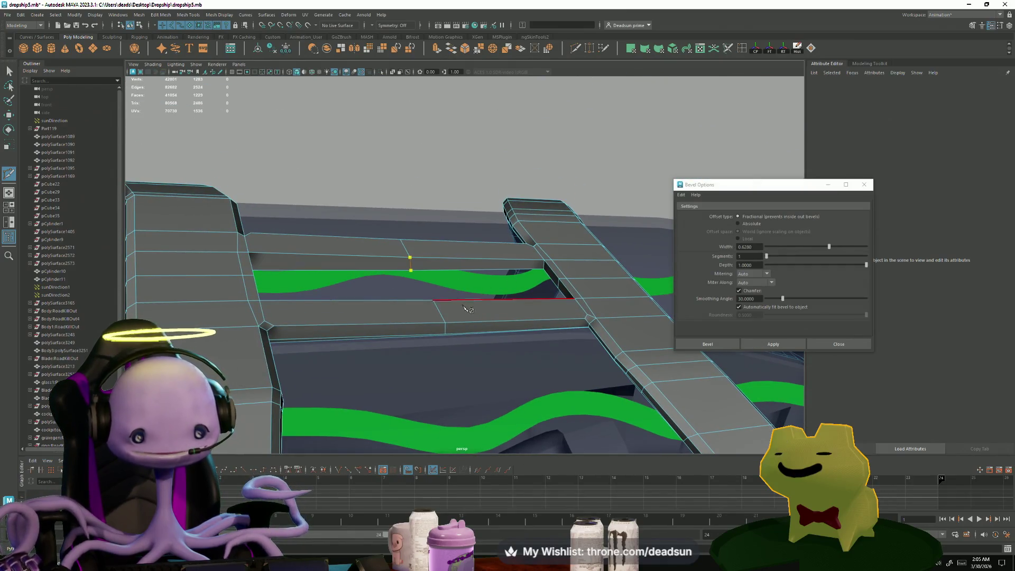
key(Return)
mouse_move(419, 374)
alt+mouse_down()
mouse_move(437, 346)
mouse_move(465, 337)
mouse_move(514, 397)
mouse_move(616, 429)
mouse_move(528, 315)
mouse_move(500, 191)
alt+mouse_up()
click(500, 188)
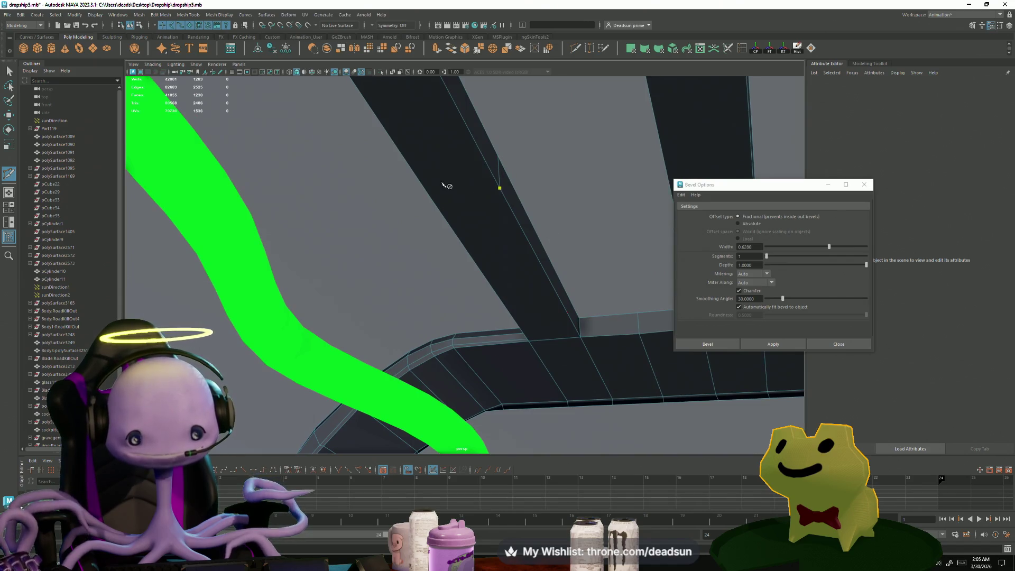
key(Return)
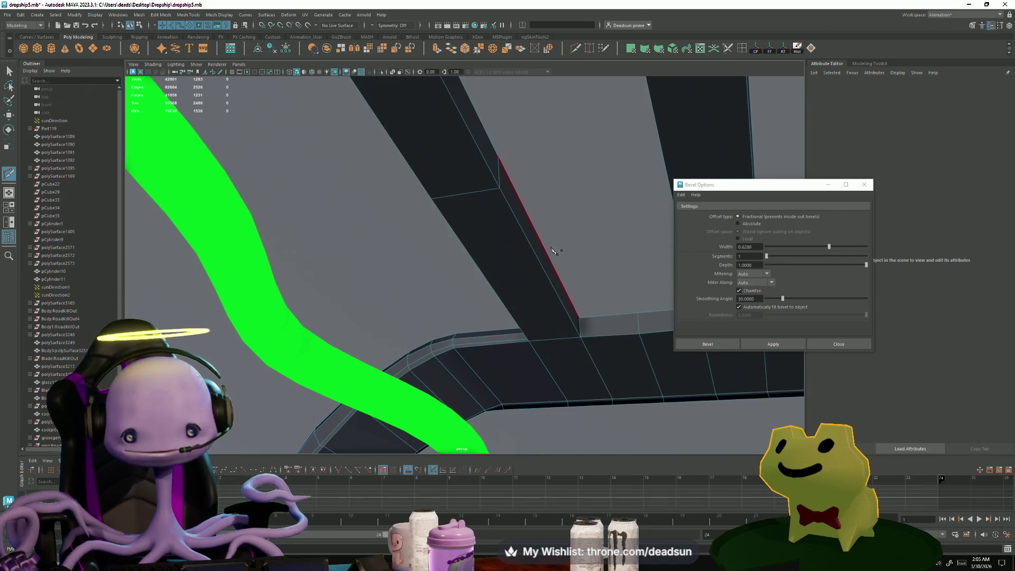
Step: Cut an edge across the beam side and a short edge at the beam vertex
mouse_move(554, 249)
alt+mouse_down()
mouse_move(477, 272)
mouse_move(575, 180)
mouse_move(541, 238)
mouse_move(568, 242)
mouse_move(502, 227)
alt+mouse_up()
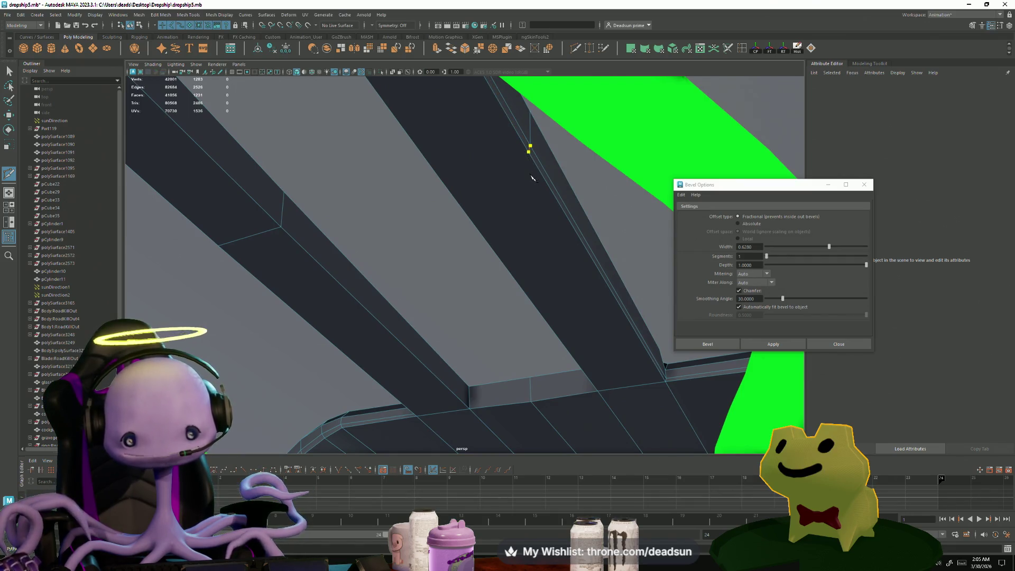
mouse_move(528, 153)
alt+mouse_down()
mouse_move(478, 204)
mouse_move(499, 208)
alt+mouse_up()
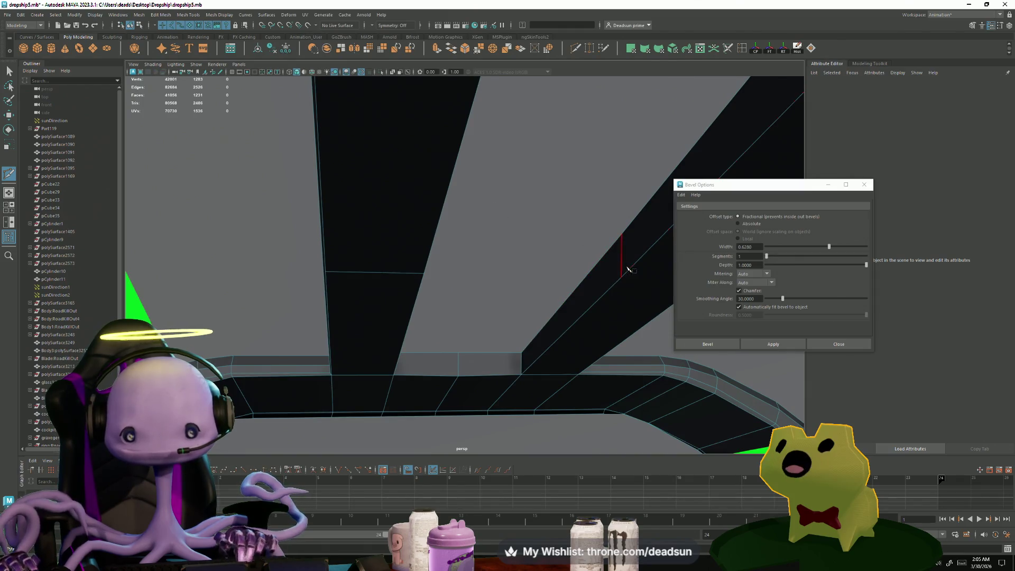
click(423, 272)
click(324, 271)
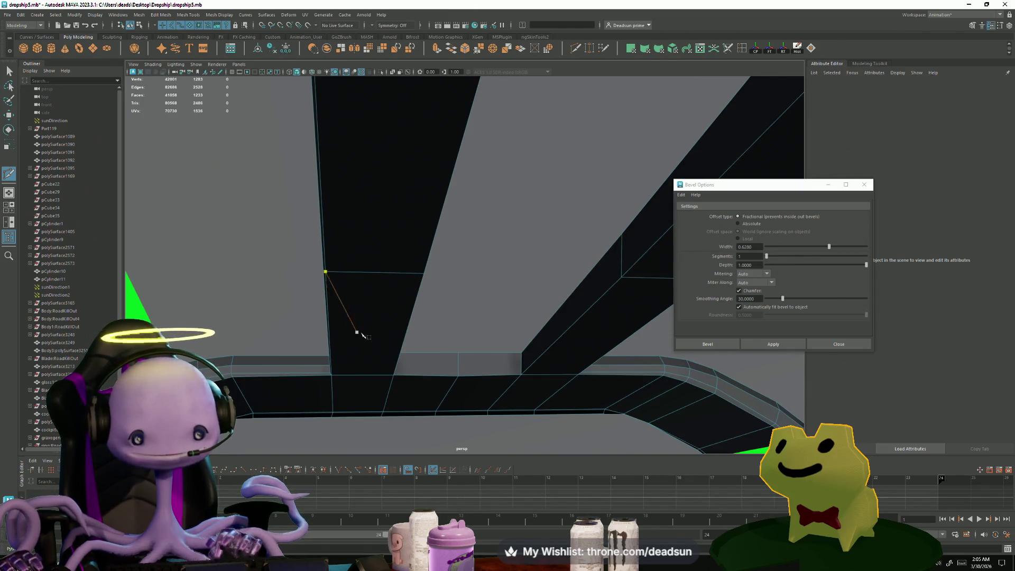
key(Return)
mouse_move(355, 333)
alt+mouse_down()
mouse_move(530, 358)
mouse_move(528, 332)
alt+mouse_up()
click(439, 259)
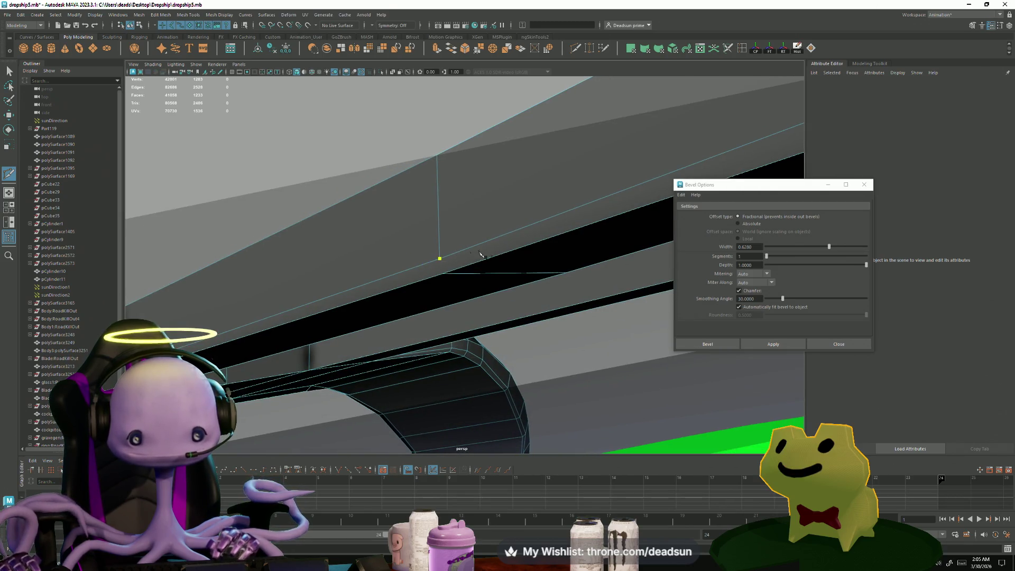
click(500, 273)
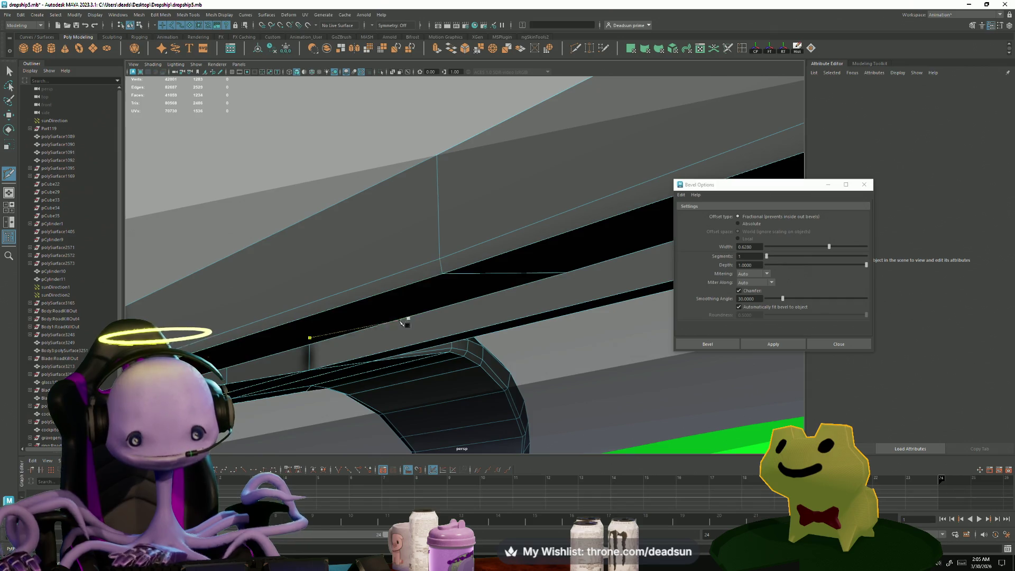
mouse_move(159, 211)
alt+mouse_down()
mouse_move(313, 287)
mouse_move(462, 299)
mouse_move(380, 328)
mouse_move(417, 309)
mouse_move(33, 47)
alt+mouse_up()
Step: Bevel the selected crossbar edges using Bevel Options
alt+drag(404, 279, 413, 164)
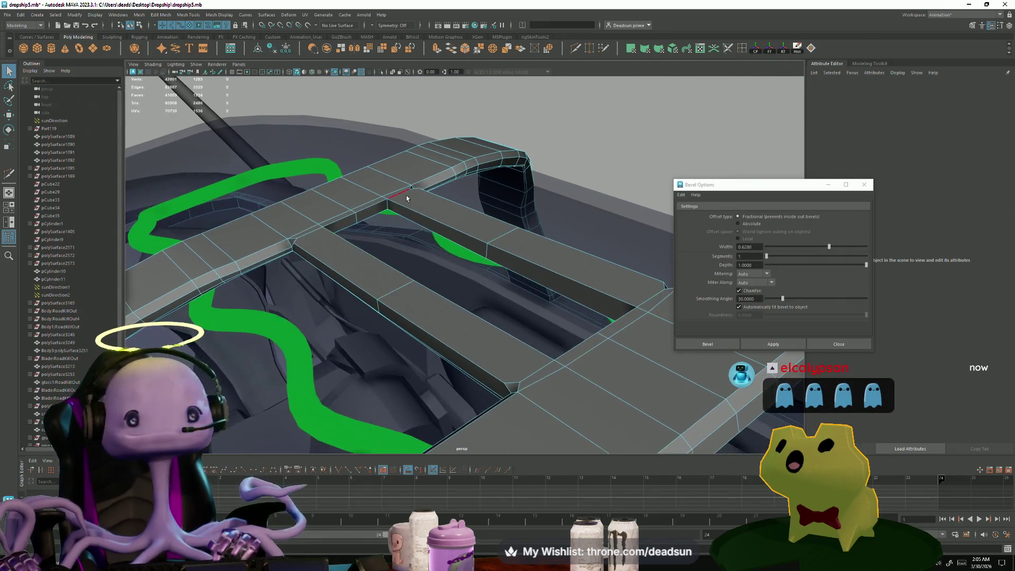
click(412, 214)
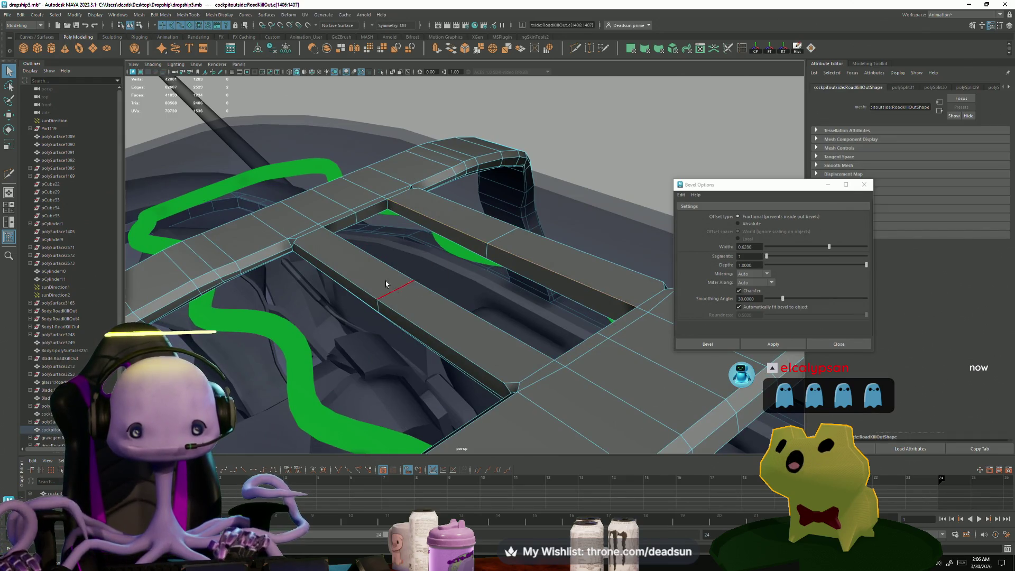
mouse_move(417, 288)
alt+mouse_down()
mouse_move(500, 263)
mouse_move(531, 106)
alt+mouse_up()
click(773, 344)
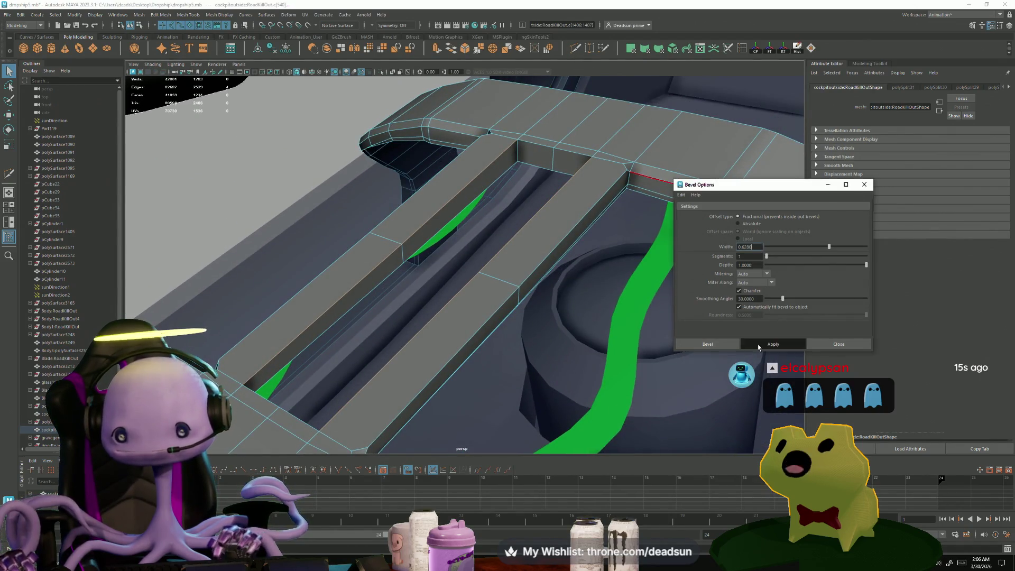
mouse_move(345, 415)
alt+mouse_down()
mouse_move(338, 382)
mouse_move(535, 180)
alt+mouse_up()
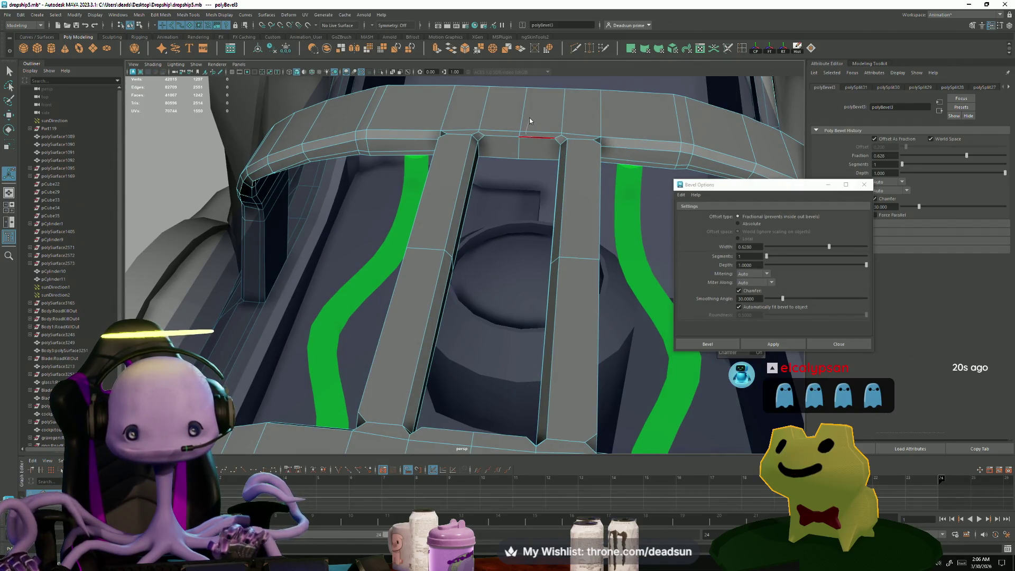
Step: Select and delete the leftover edges at the crossbar junction
click(520, 137)
mouse_move(504, 142)
alt+mouse_down()
mouse_move(400, 252)
mouse_move(406, 232)
alt+mouse_up()
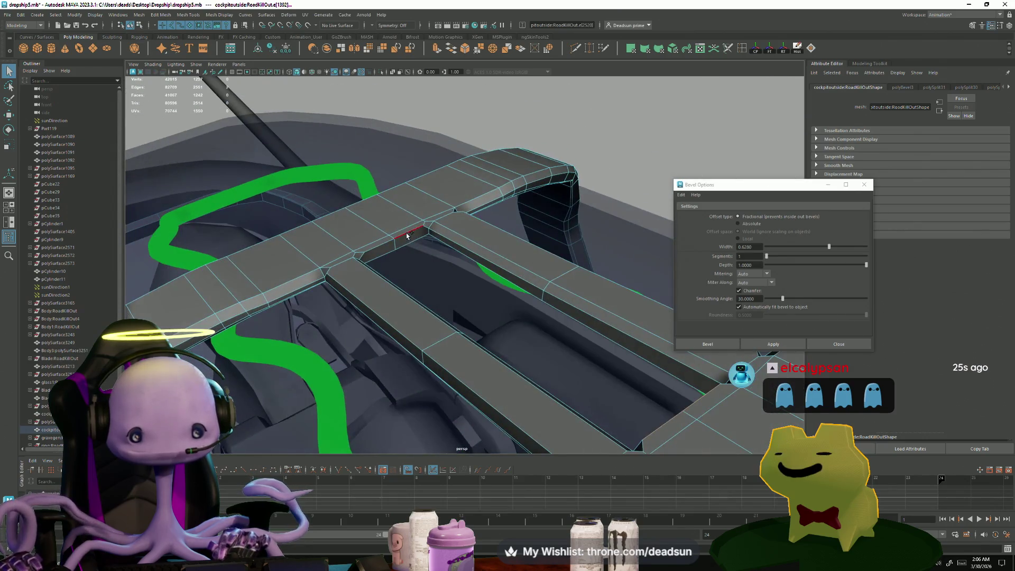
key(Delete)
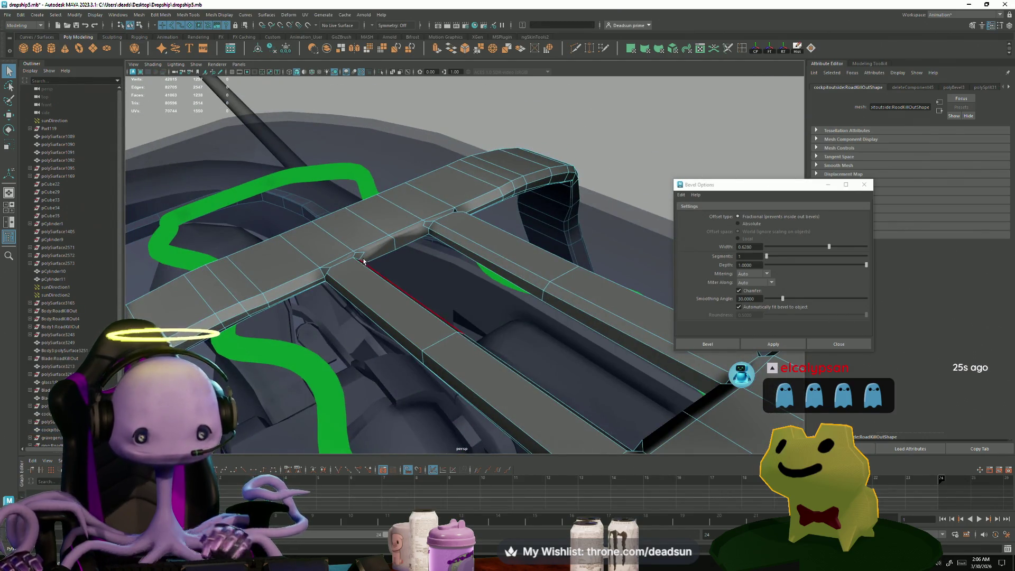
click(361, 254)
mouse_move(362, 255)
alt+right_down()
mouse_move(453, 301)
mouse_move(524, 380)
mouse_move(364, 334)
alt+right_up()
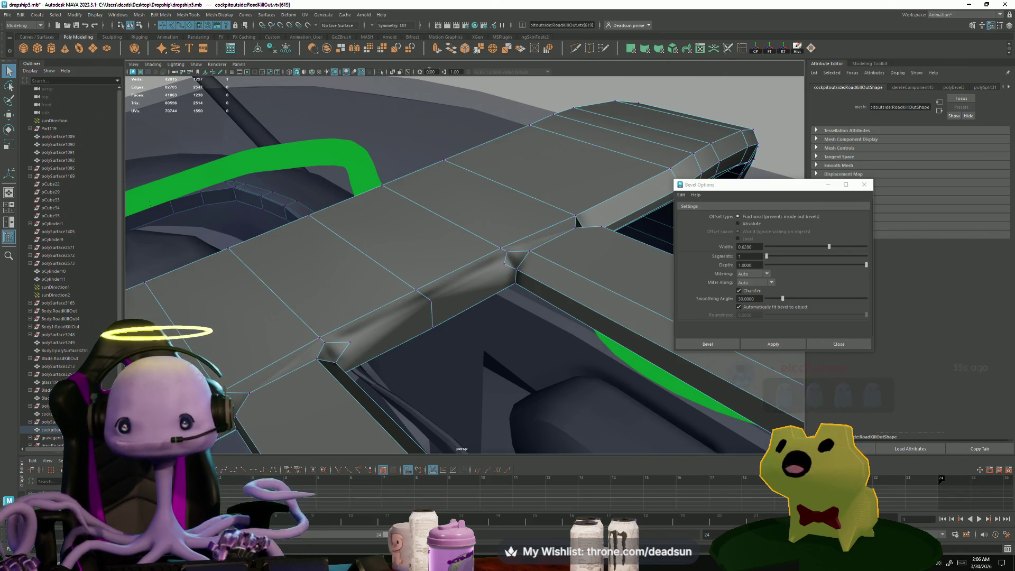
Step: Cut a new edge along the front of the beveled canopy frame
key([)
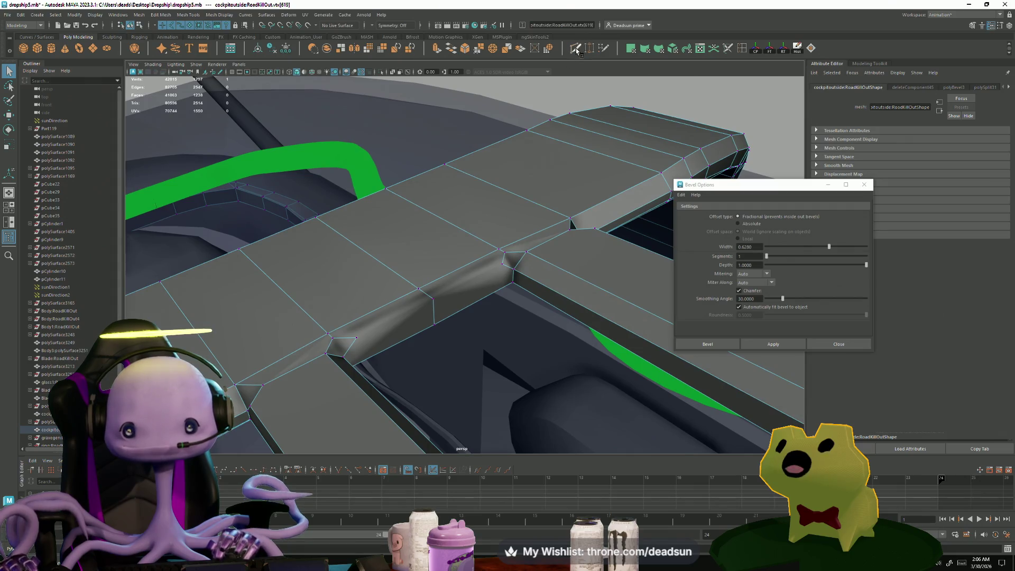
click(576, 49)
alt+drag(520, 239, 338, 300)
click(336, 291)
key(Return)
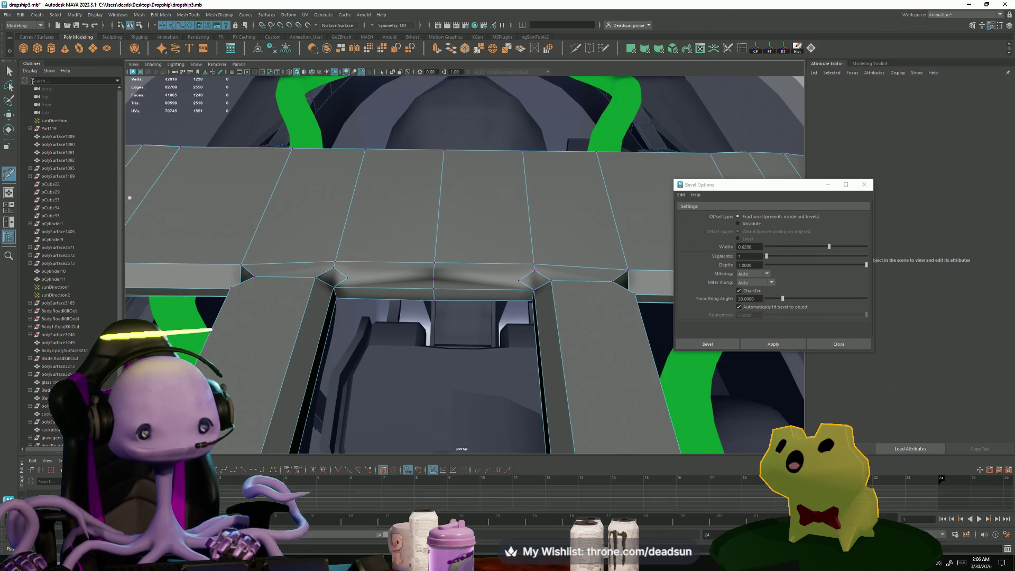
Step: Delete the stray bevel edges and commit a cut between the crossbar corner vertices
click(8, 70)
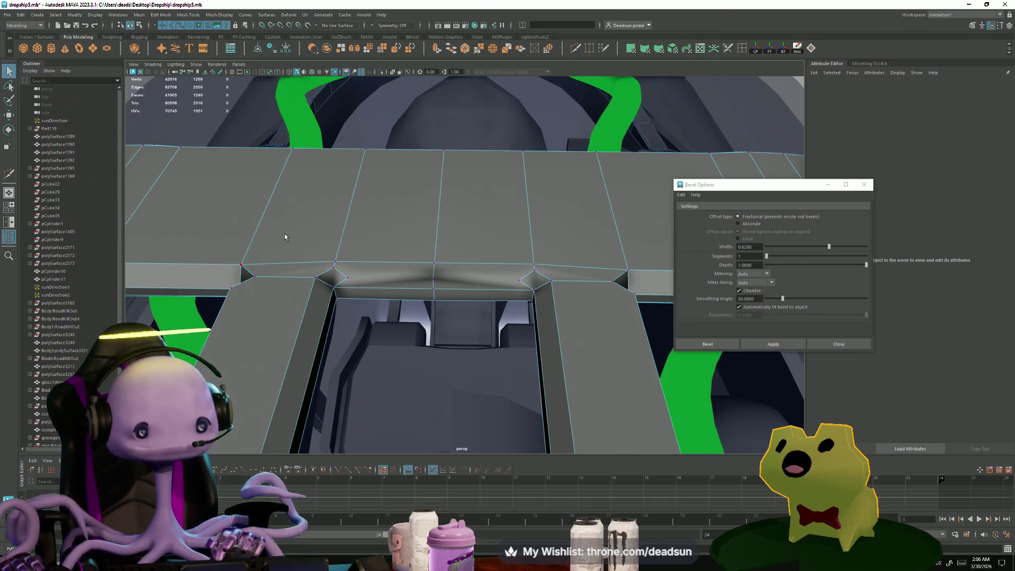
right_drag(338, 272, 337, 239)
click(342, 272)
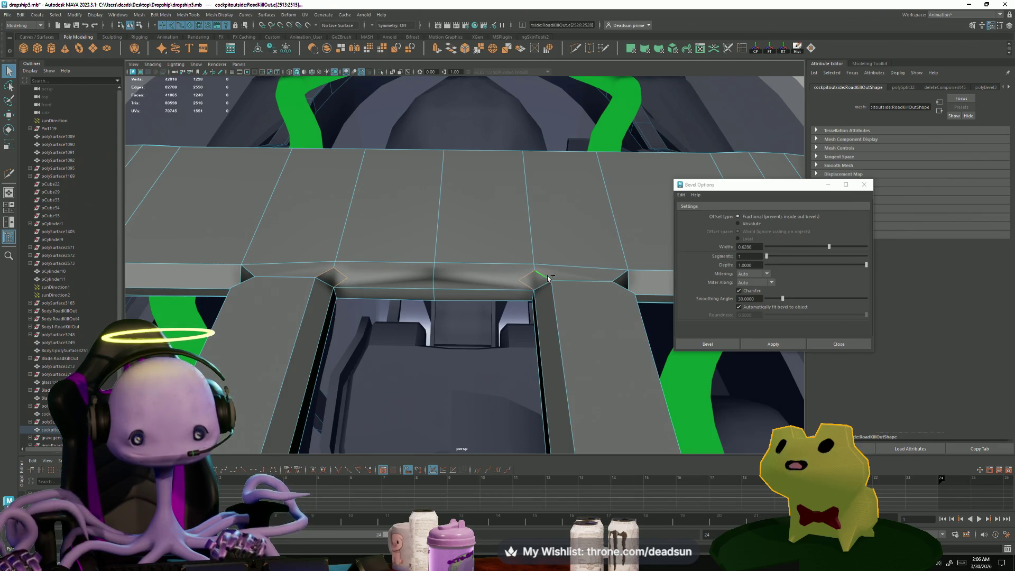
key(Delete)
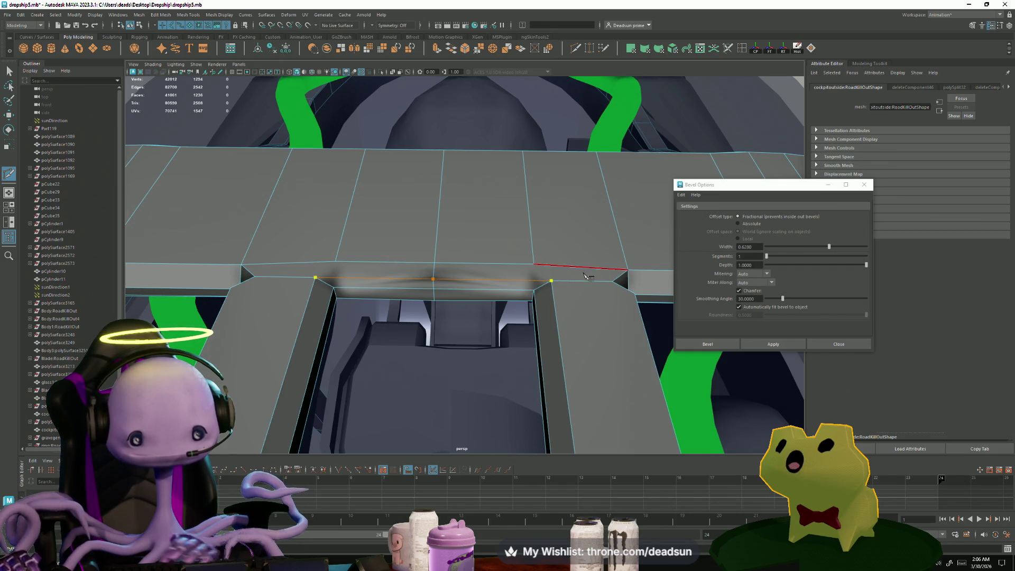
key(ctrl+z)
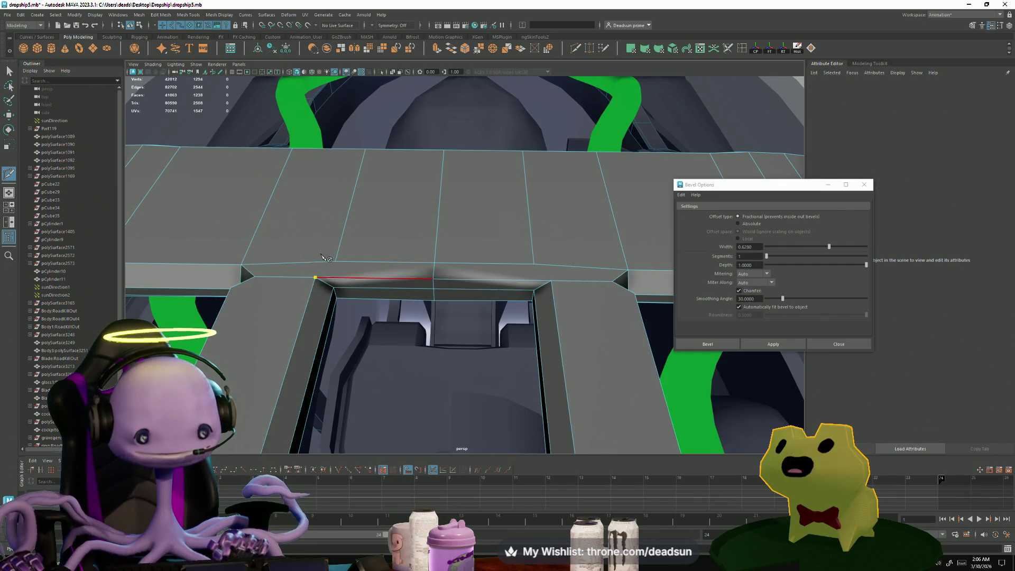
key(Return)
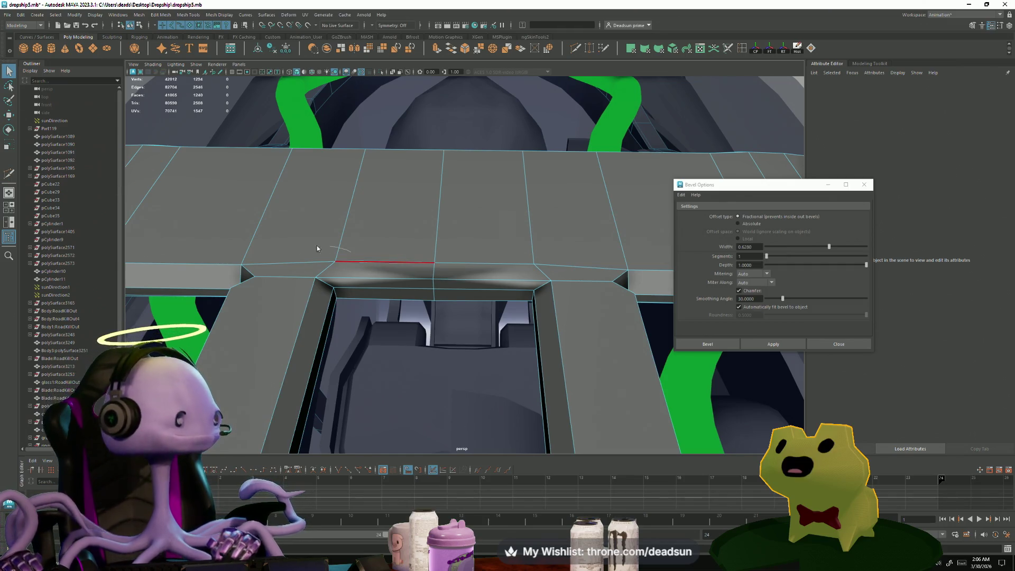
Step: Select the central vertices of the new cut and inspect the crossbeam from below
right_drag(316, 245, 278, 245)
drag(255, 209, 595, 341)
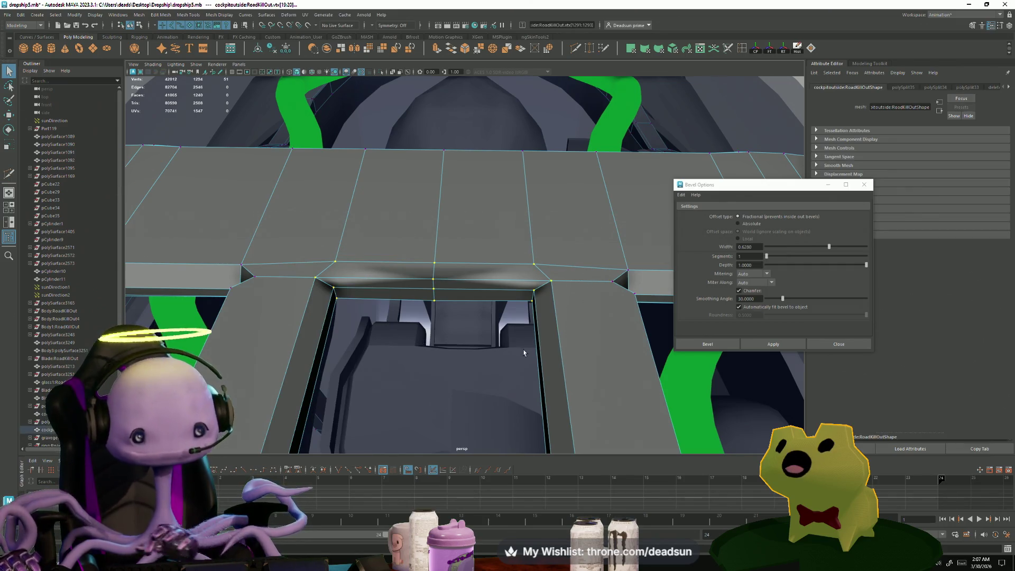
mouse_move(431, 310)
alt+mouse_down()
mouse_move(506, 341)
mouse_move(451, 318)
alt+mouse_up()
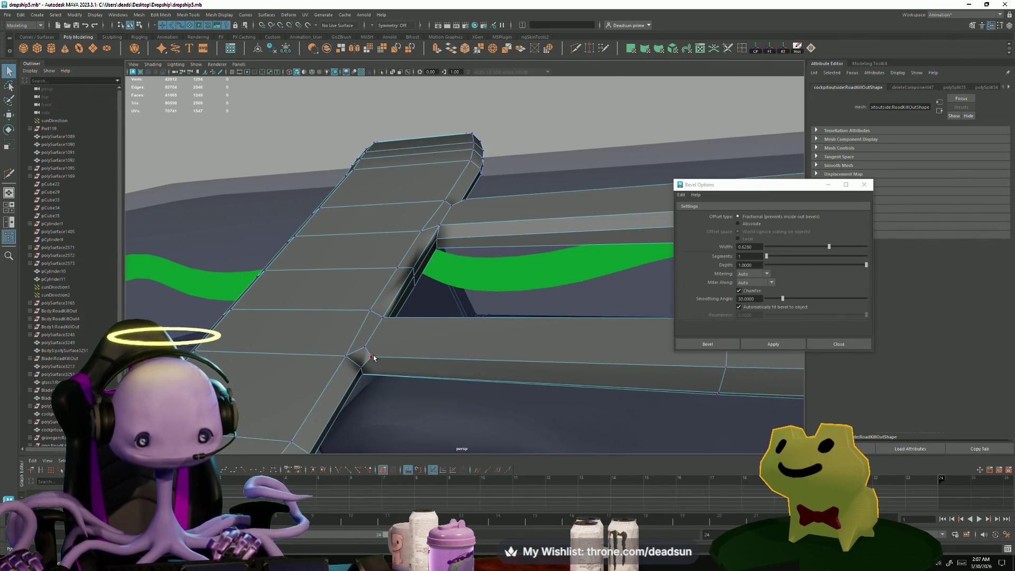
mouse_move(373, 357)
alt+mouse_down()
mouse_move(350, 305)
mouse_move(322, 322)
mouse_move(550, 290)
mouse_move(377, 303)
mouse_move(375, 202)
alt+mouse_up()
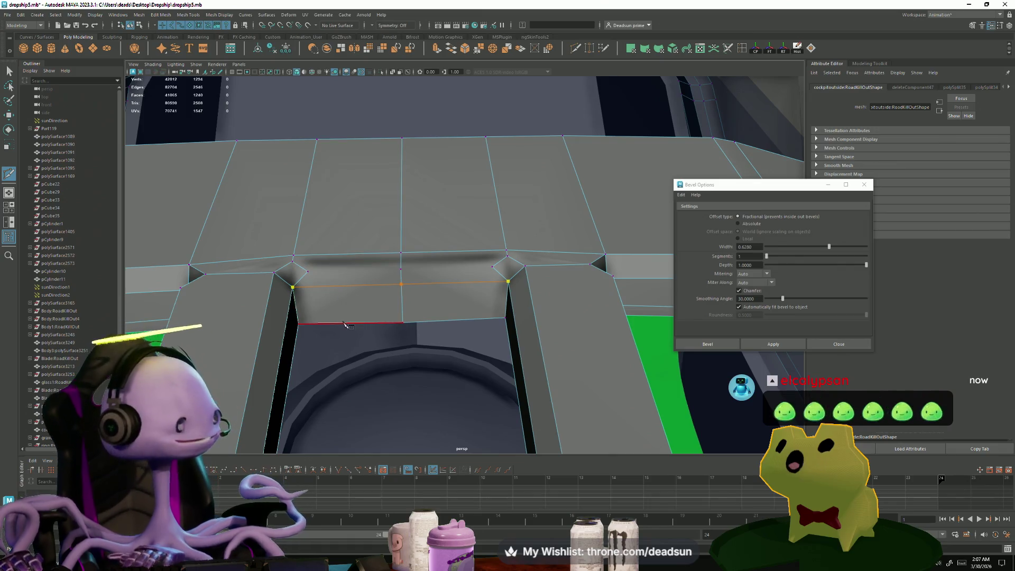
Step: Delete the vertical edges and leftover vertex under the crossbar, then cut across that face
key(ctrl+z)
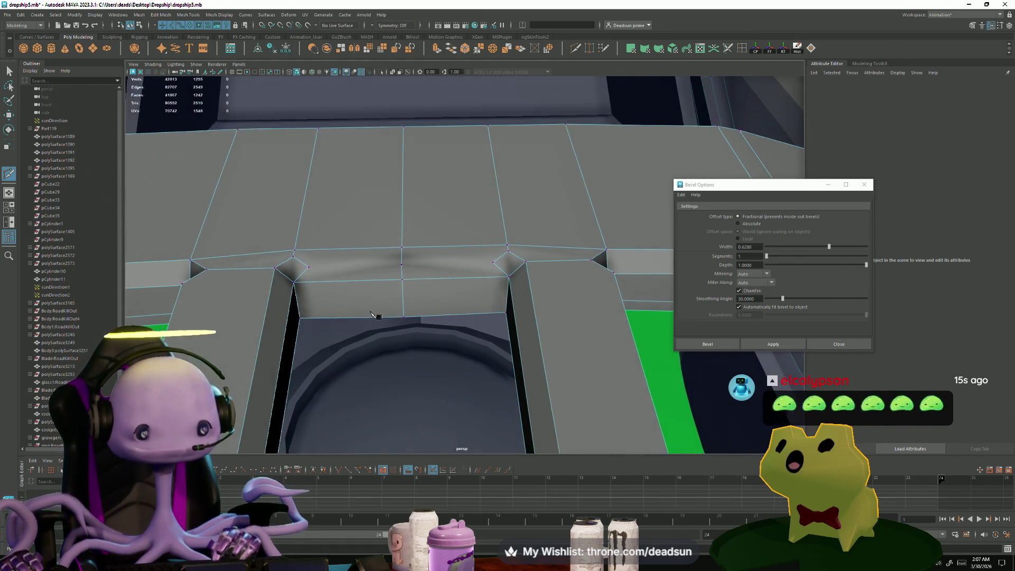
alt+drag(372, 314, 373, 315)
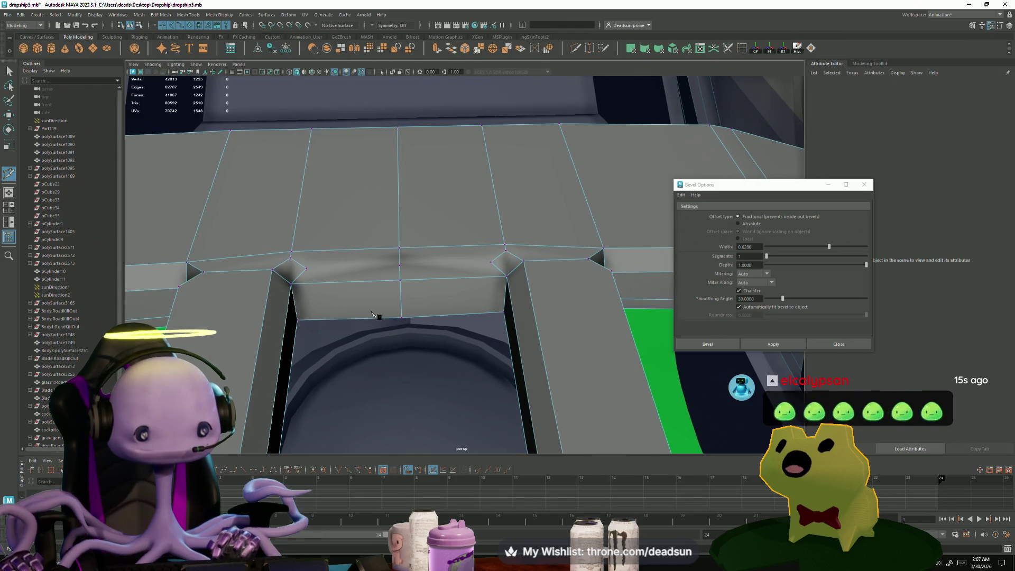
click(300, 275)
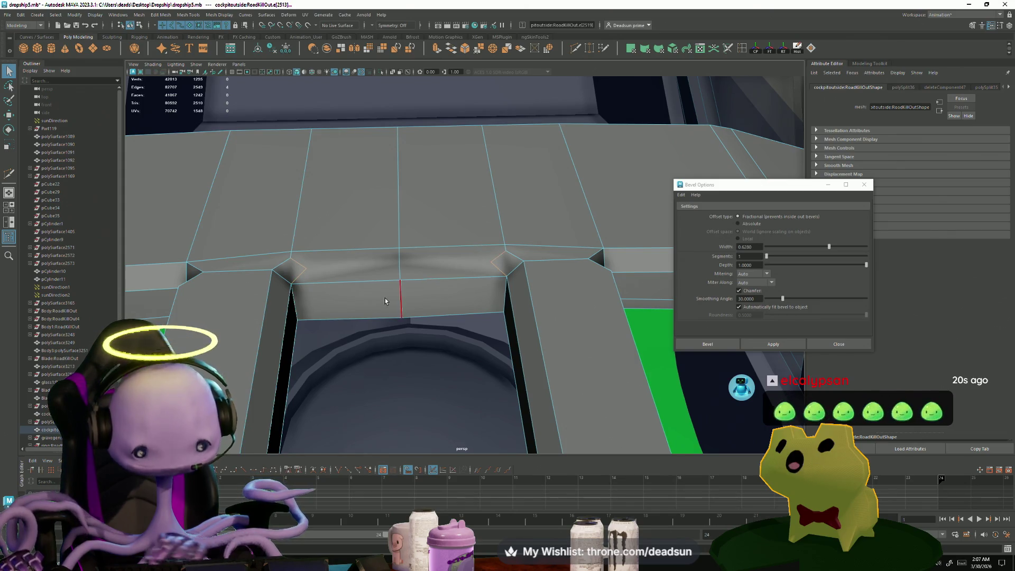
key(Delete)
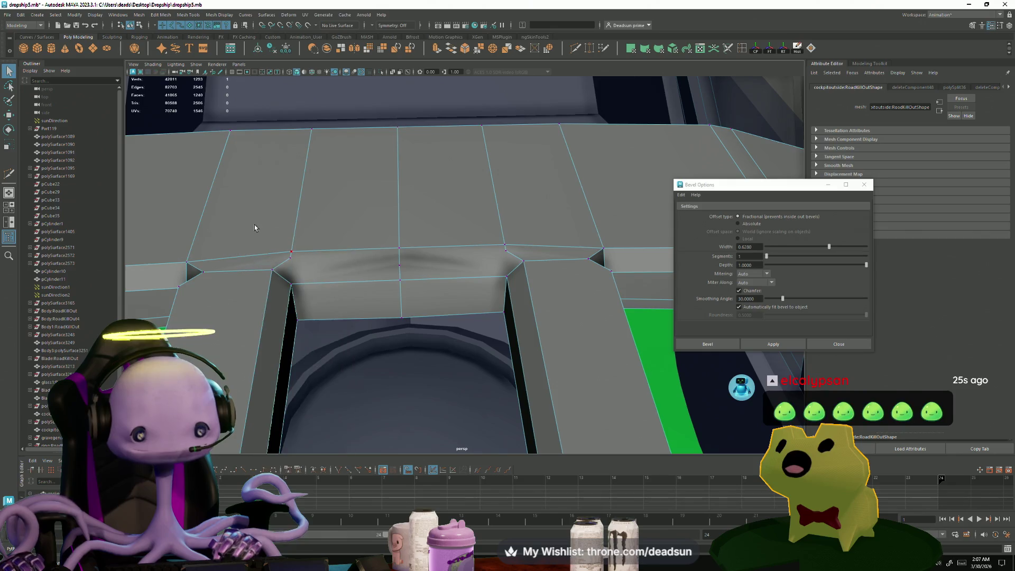
key(Delete)
click(491, 291)
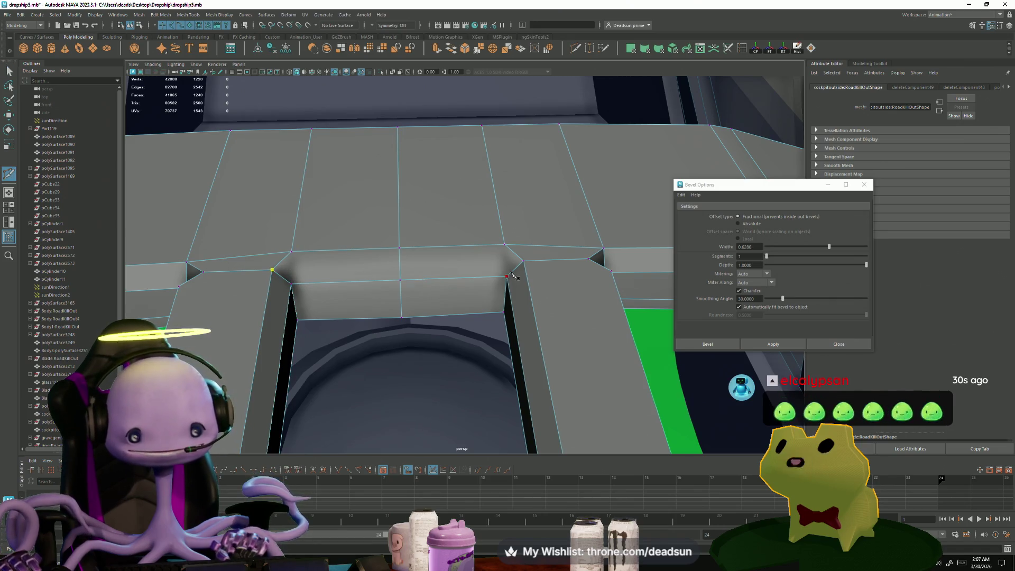
key(Return)
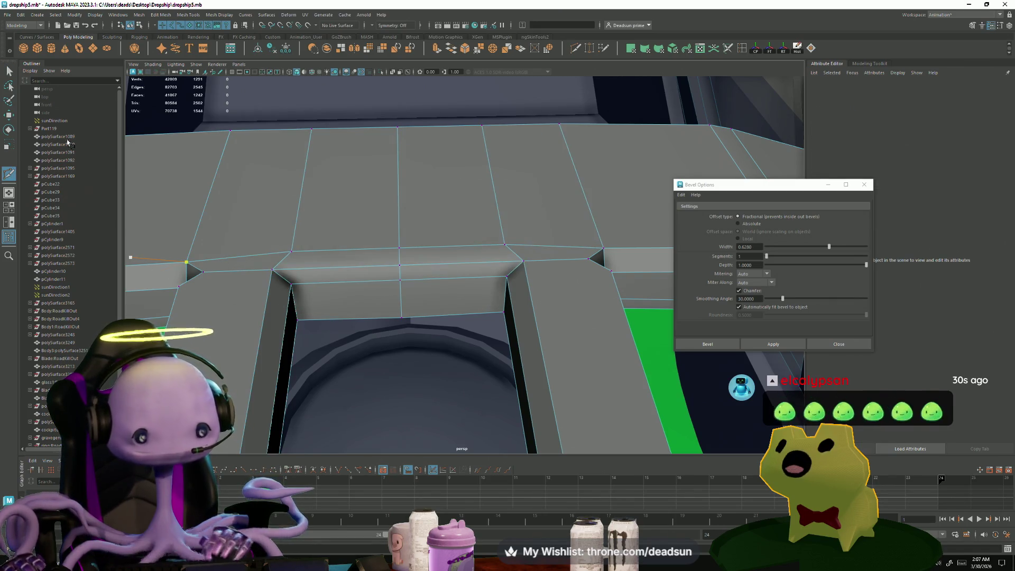
Step: Select the long edge above the green strip and the rail edge with the Move tool
mouse_move(423, 281)
alt+mouse_down()
mouse_move(479, 332)
mouse_move(407, 275)
alt+mouse_up()
right_drag(407, 275, 408, 261)
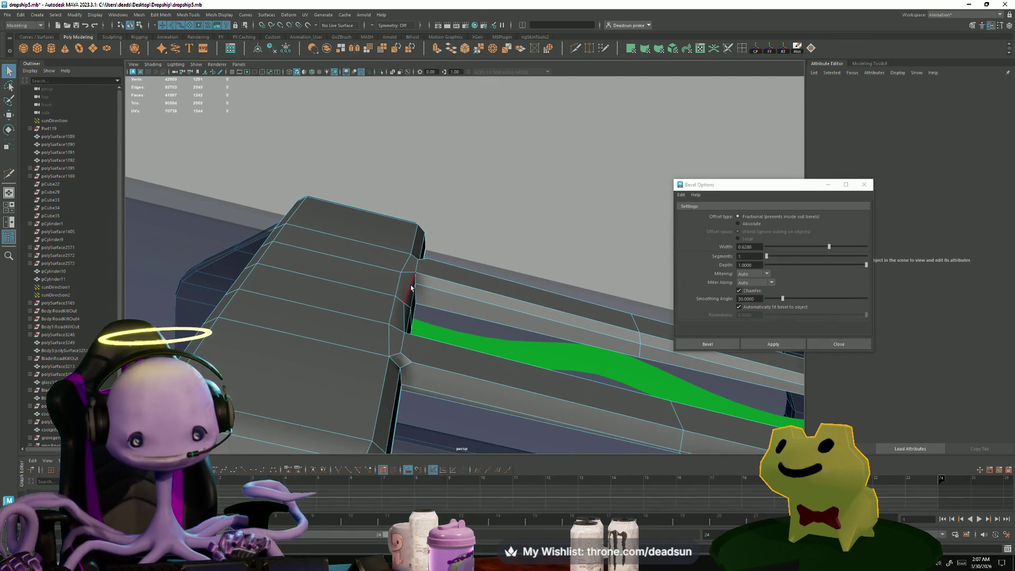
click(406, 311)
click(442, 307)
key(w)
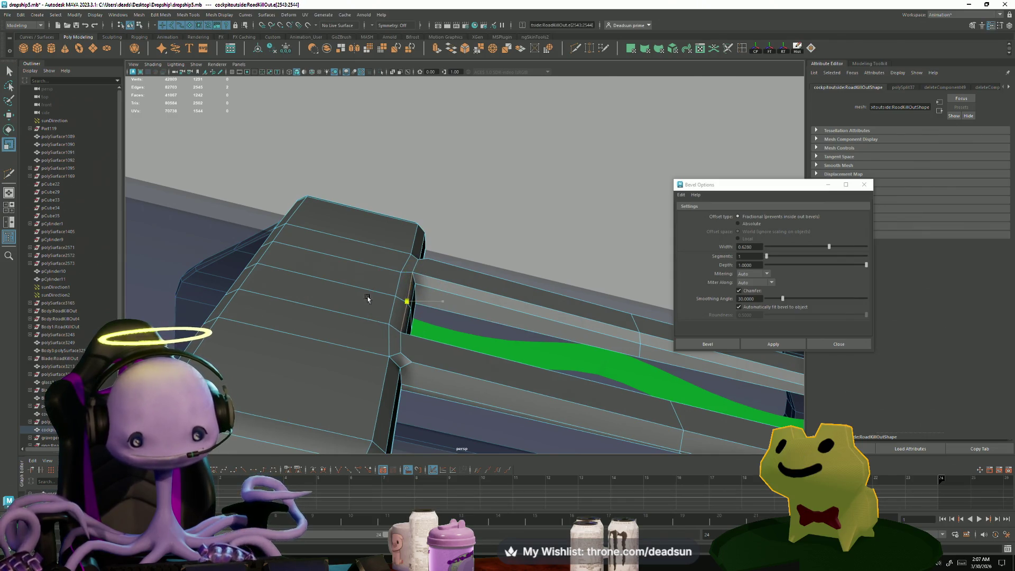
key(w)
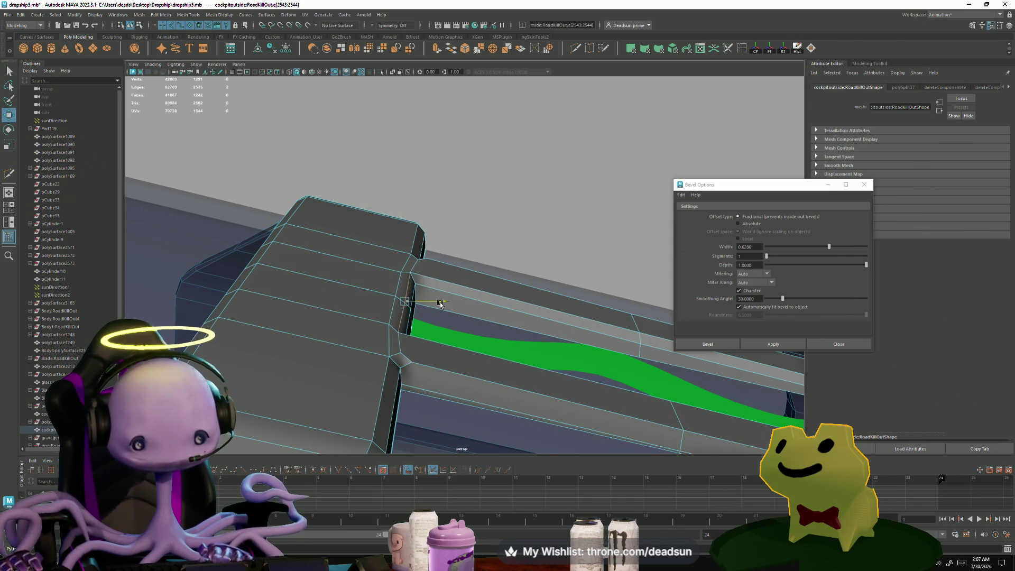
mouse_move(451, 373)
alt+mouse_down()
mouse_move(392, 305)
mouse_move(317, 299)
mouse_move(356, 276)
mouse_move(531, 299)
mouse_move(495, 283)
alt+mouse_up()
click(370, 263)
Step: Add two more rail edges, including a lower one, to the selection
shift+click(496, 282)
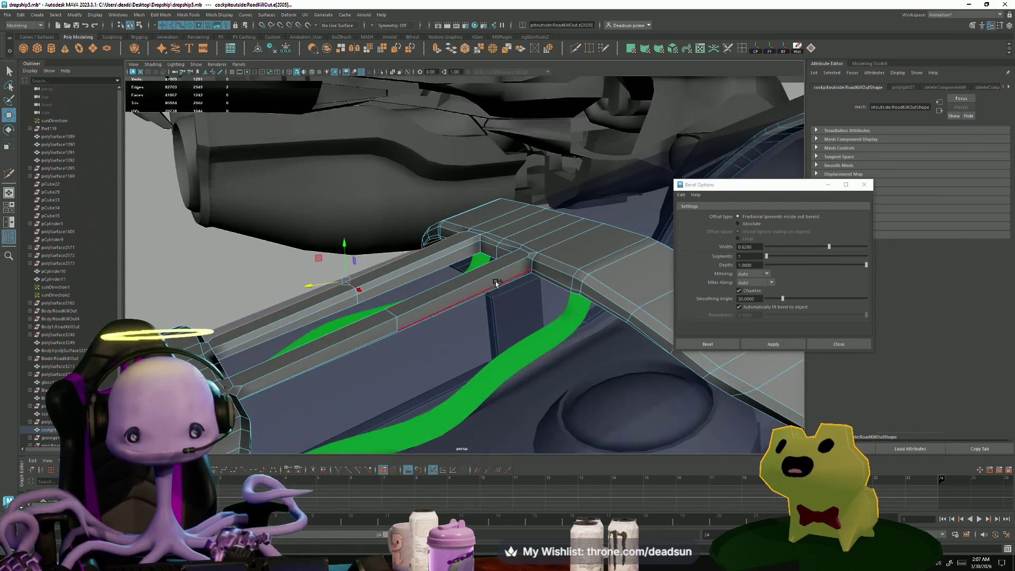
shift+click(376, 330)
mouse_move(371, 349)
alt+mouse_down()
mouse_move(489, 312)
mouse_move(427, 309)
mouse_move(645, 317)
mouse_move(478, 294)
mouse_move(523, 304)
alt+mouse_up()
right_drag(512, 311, 494, 312)
Step: Select the rail and crossbar corner vertices and rotate and move them into place
mouse_move(494, 312)
alt+mouse_down()
mouse_move(587, 270)
mouse_move(579, 296)
mouse_move(526, 290)
mouse_move(531, 320)
mouse_move(626, 338)
alt+mouse_up()
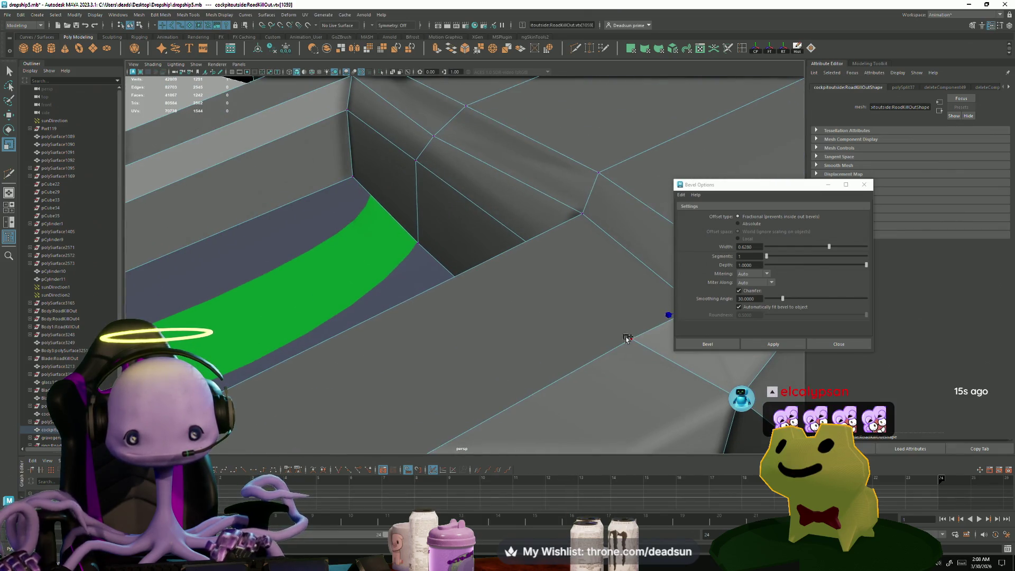
click(626, 338)
key(f)
mouse_move(449, 317)
alt+mouse_down()
mouse_move(437, 324)
mouse_move(455, 325)
mouse_move(444, 309)
alt+mouse_up()
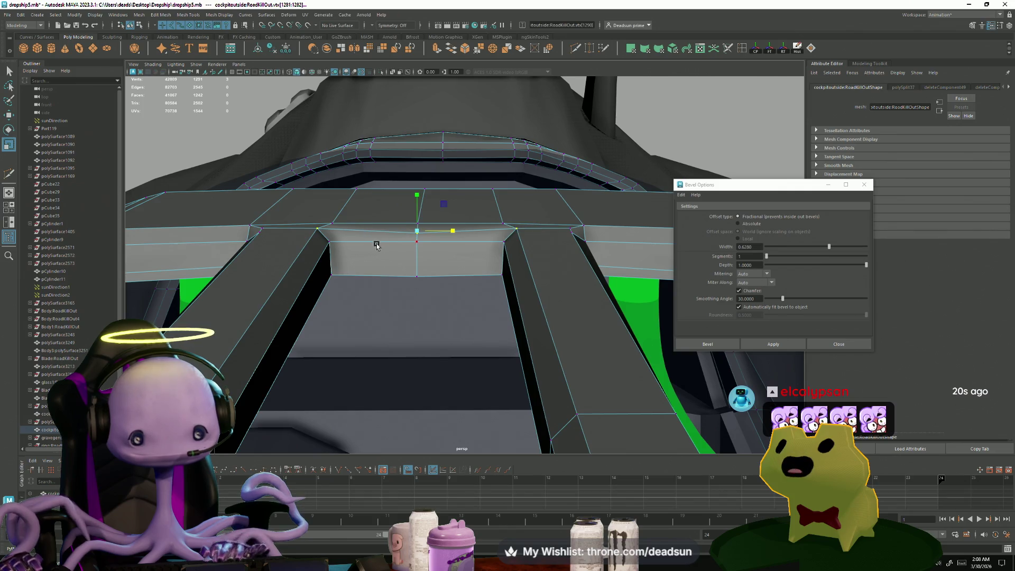
key(e)
ctrl+click(418, 231)
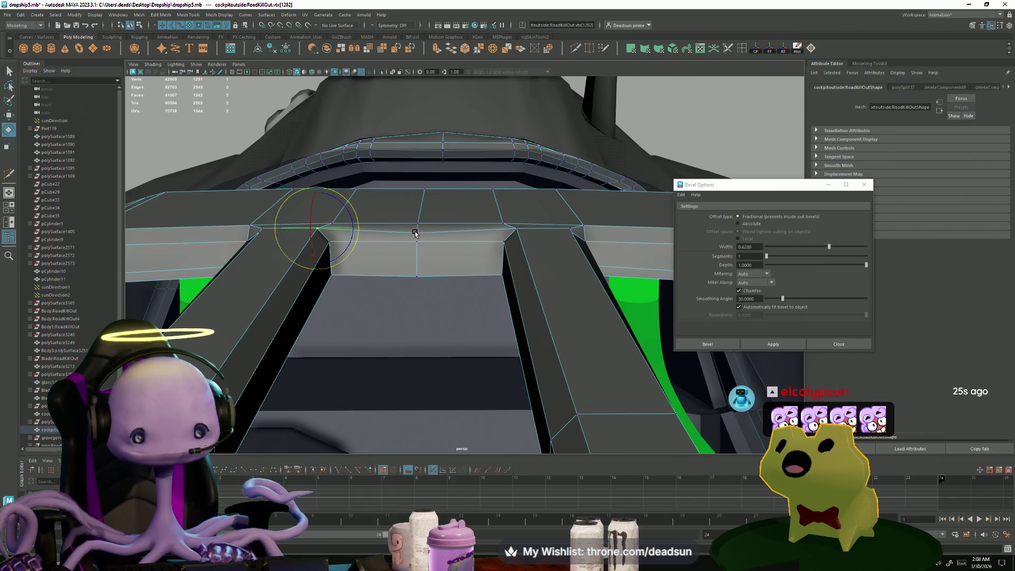
click(416, 233)
key(w)
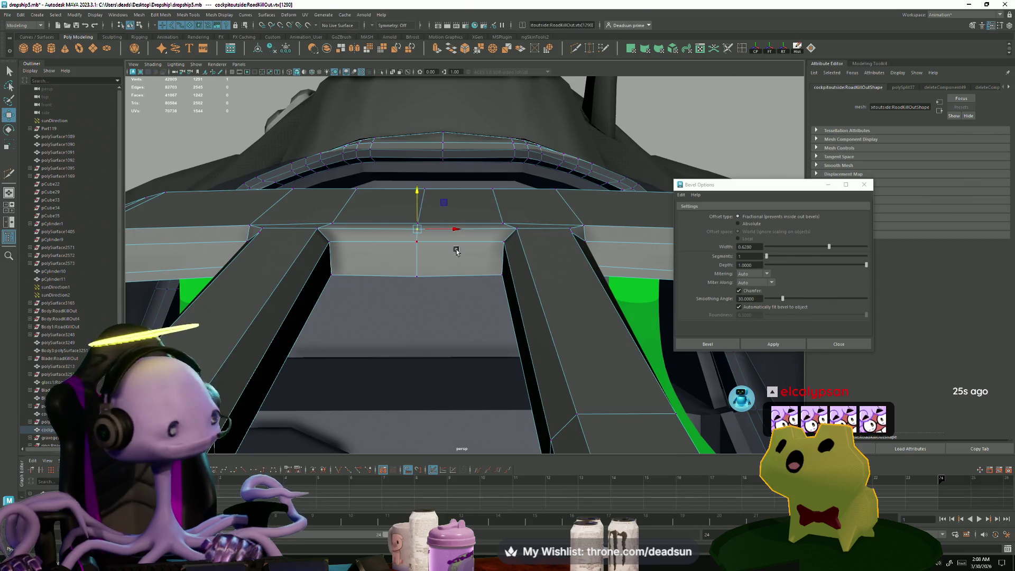
mouse_move(456, 251)
alt+mouse_down()
mouse_move(368, 308)
mouse_move(612, 329)
mouse_move(419, 276)
alt+mouse_up()
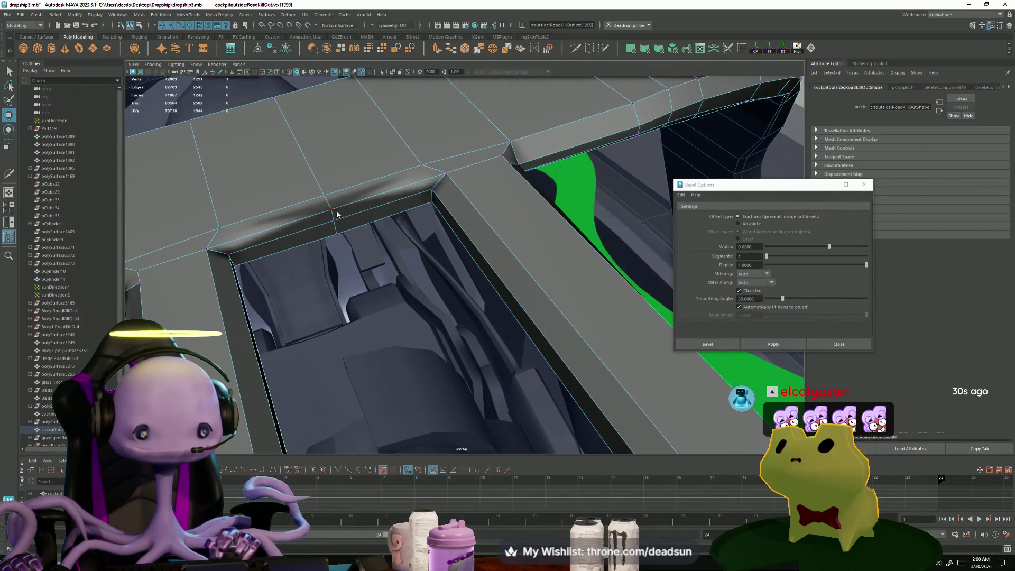
right_drag(337, 213, 324, 210)
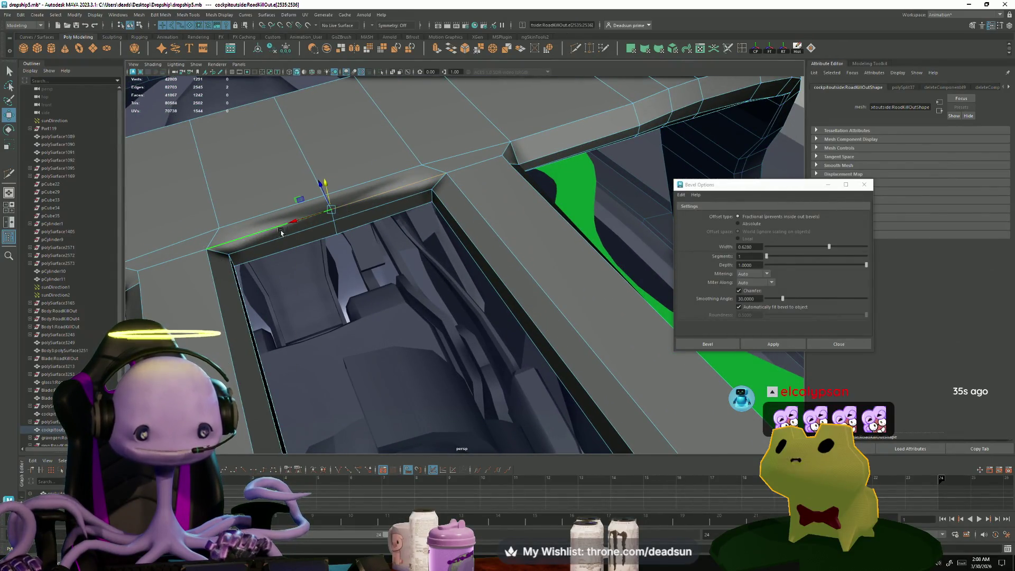
click(188, 15)
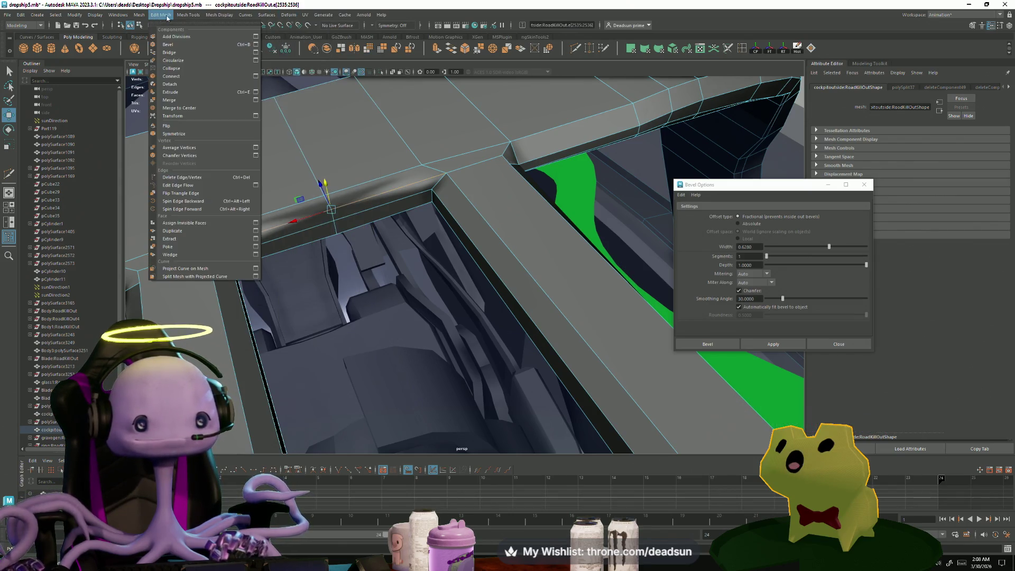
Step: Harden the shading of the selected rail edges
mouse_move(224, 15)
click(233, 78)
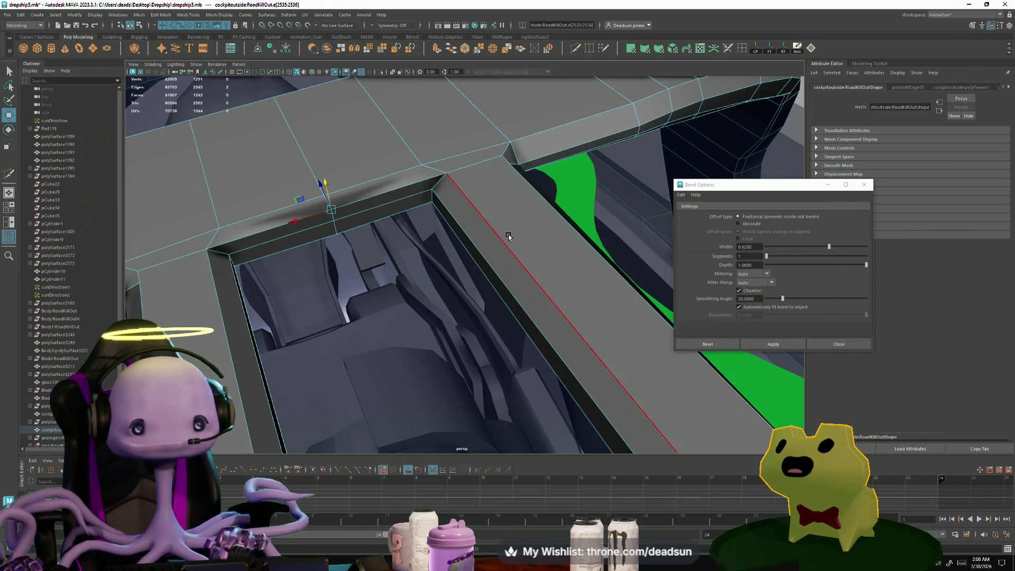
alt+drag(507, 237, 429, 201)
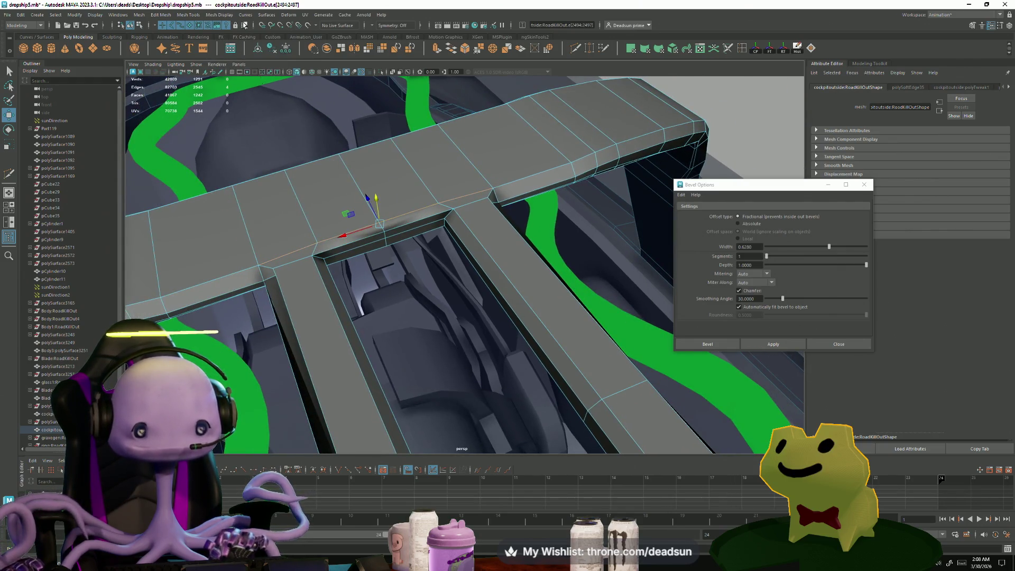
click(217, 16)
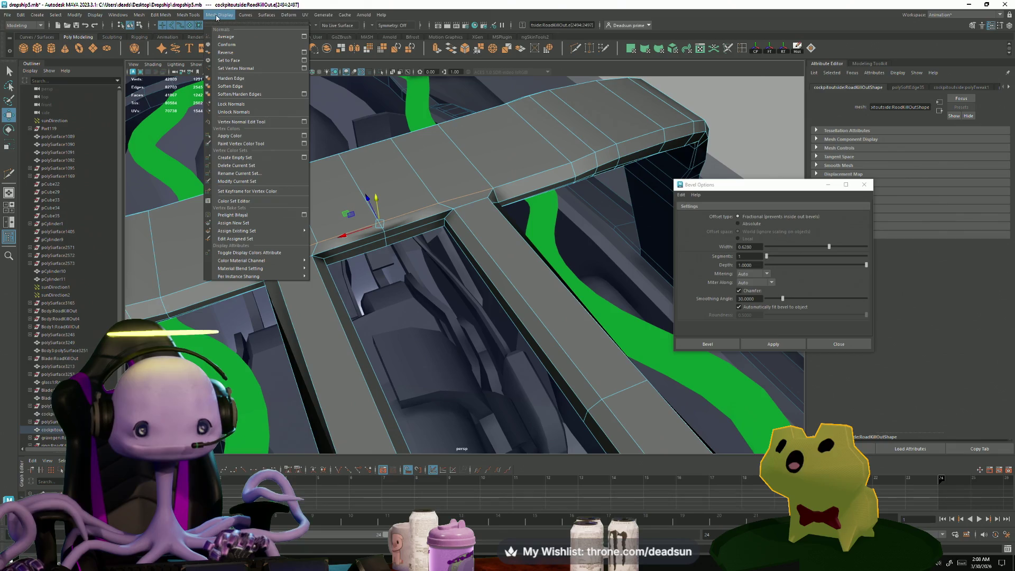
click(240, 79)
alt+drag(312, 162, 385, 227)
Step: Delete the stray vertex at the crossbar junction and zoom in to inspect it
click(384, 227)
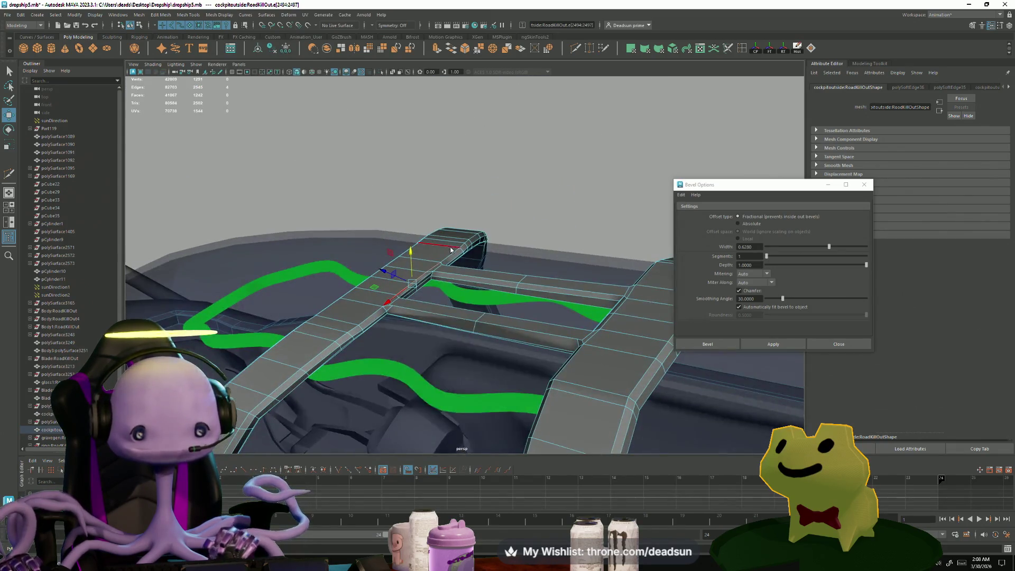
mouse_move(492, 222)
alt+mouse_down()
mouse_move(311, 239)
mouse_move(353, 309)
mouse_move(306, 283)
mouse_move(354, 276)
alt+mouse_up()
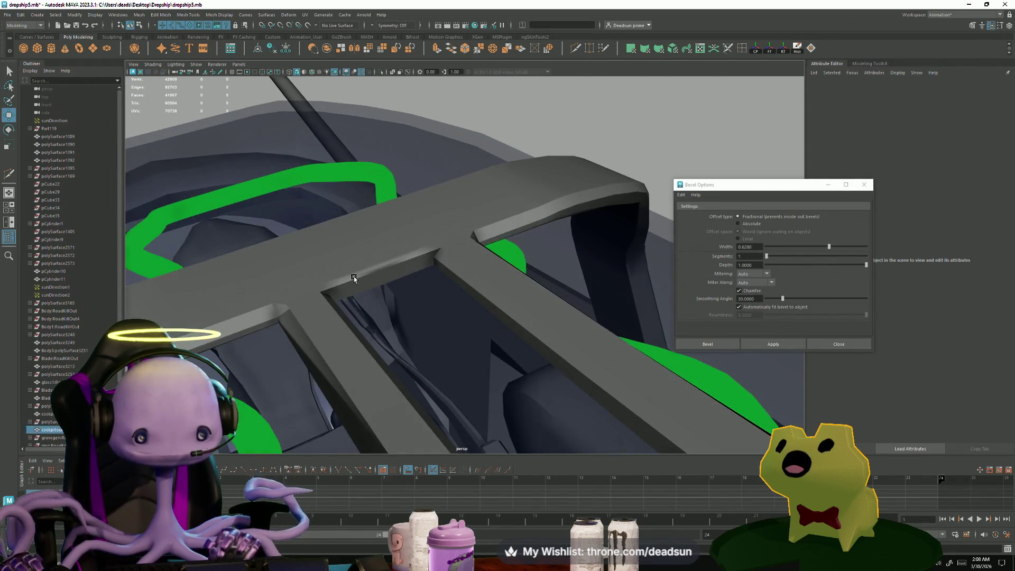
right_drag(353, 275, 355, 251)
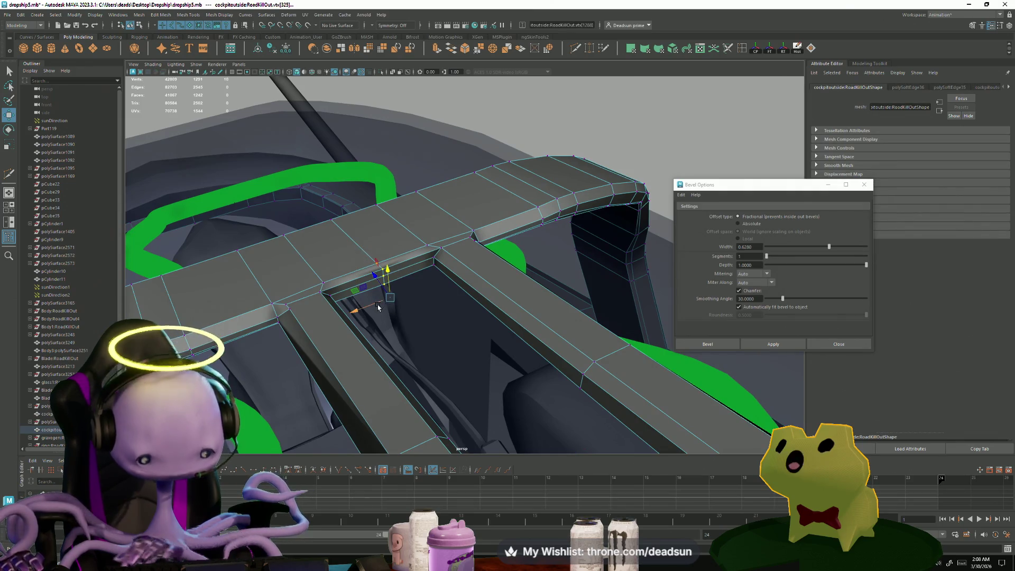
key(Delete)
mouse_move(381, 288)
alt+mouse_down()
mouse_move(624, 356)
mouse_move(428, 303)
mouse_move(434, 320)
mouse_move(356, 312)
mouse_move(363, 300)
mouse_move(410, 335)
mouse_move(462, 343)
mouse_move(443, 280)
alt+mouse_up()
alt+right_drag(442, 280, 683, 317)
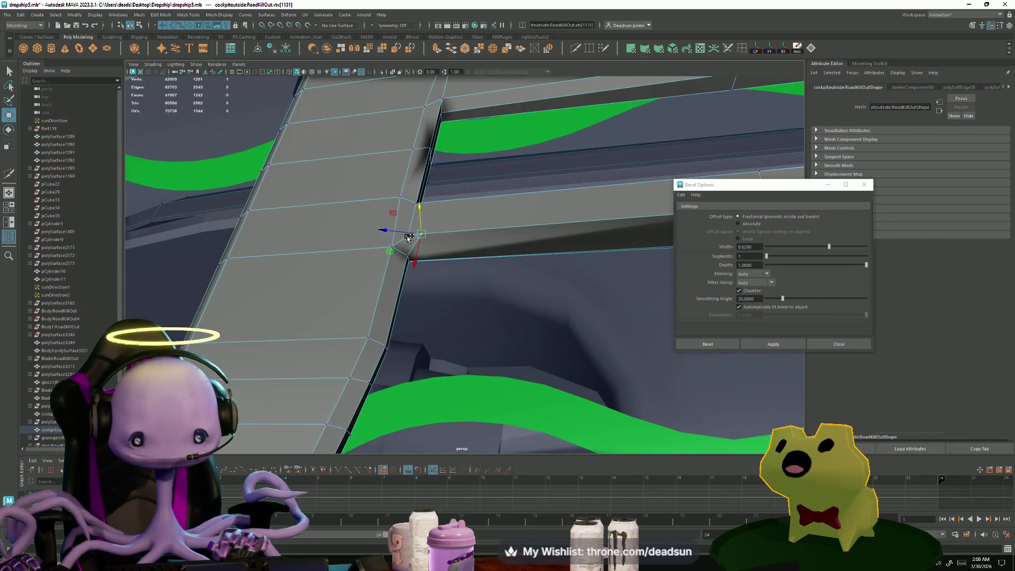
alt+right_drag(408, 237, 458, 282)
mouse_move(383, 233)
alt+mouse_down()
mouse_move(391, 245)
mouse_move(389, 235)
alt+mouse_up()
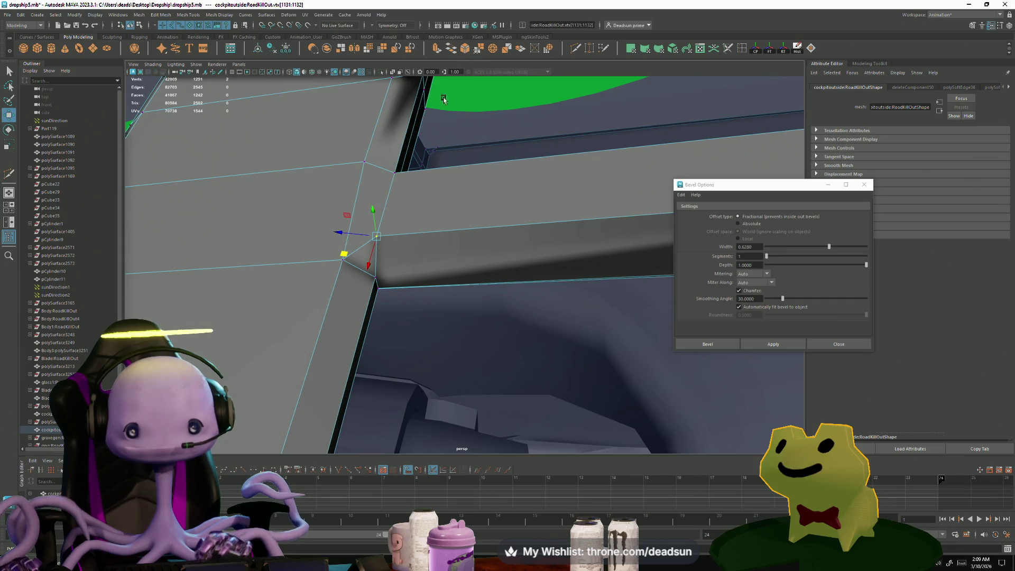
Step: Merge a junction vertex into its neighbour with Ctrl+Shift+M and select another beam-junction vertex
key(ctrl+shift+m)
alt+drag(402, 212, 448, 319)
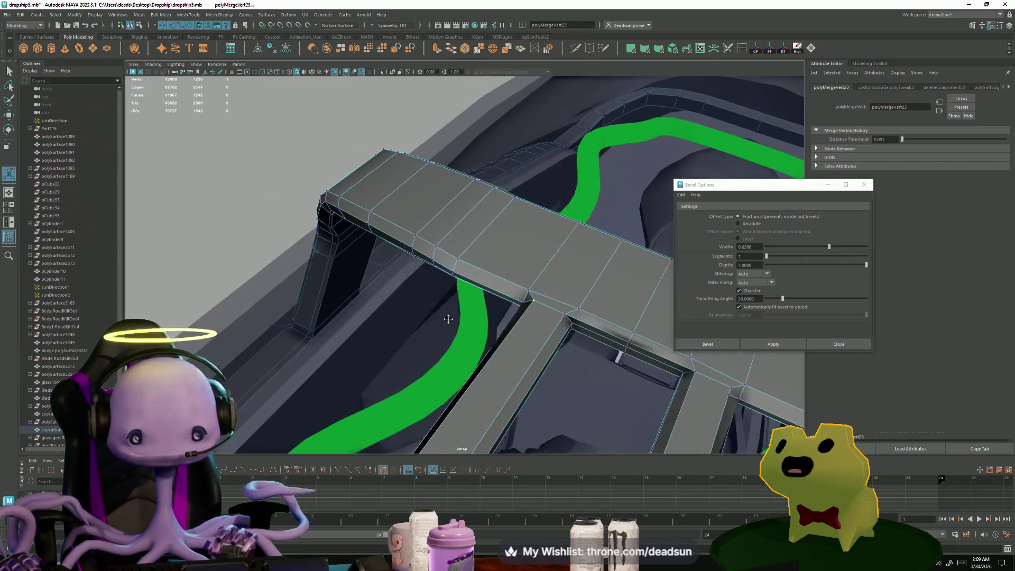
scroll(448, 319, up, 6)
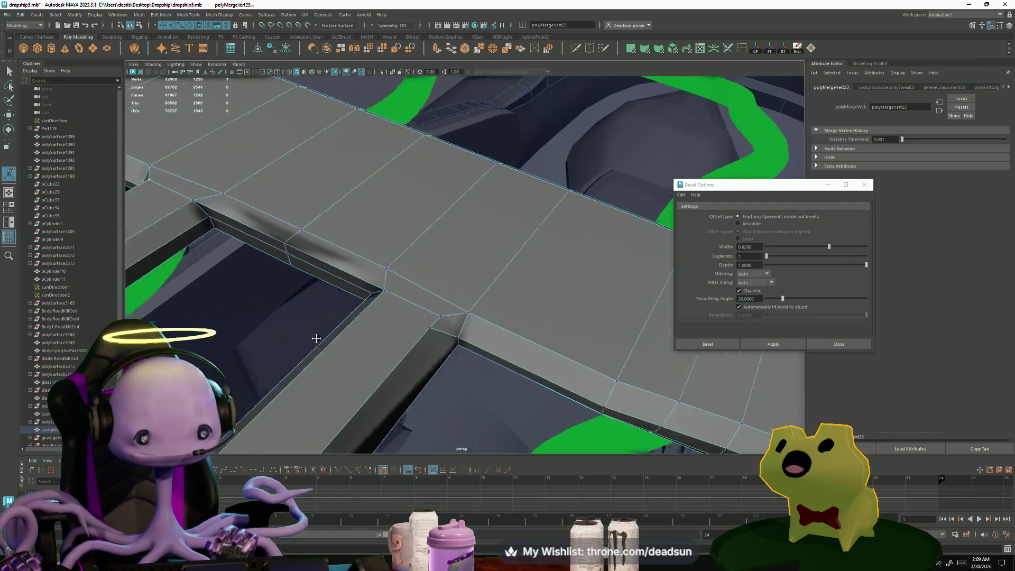
mouse_move(316, 339)
alt+mouse_down()
mouse_move(233, 317)
mouse_move(390, 367)
mouse_move(363, 356)
mouse_move(406, 307)
mouse_move(407, 257)
alt+mouse_up()
click(358, 355)
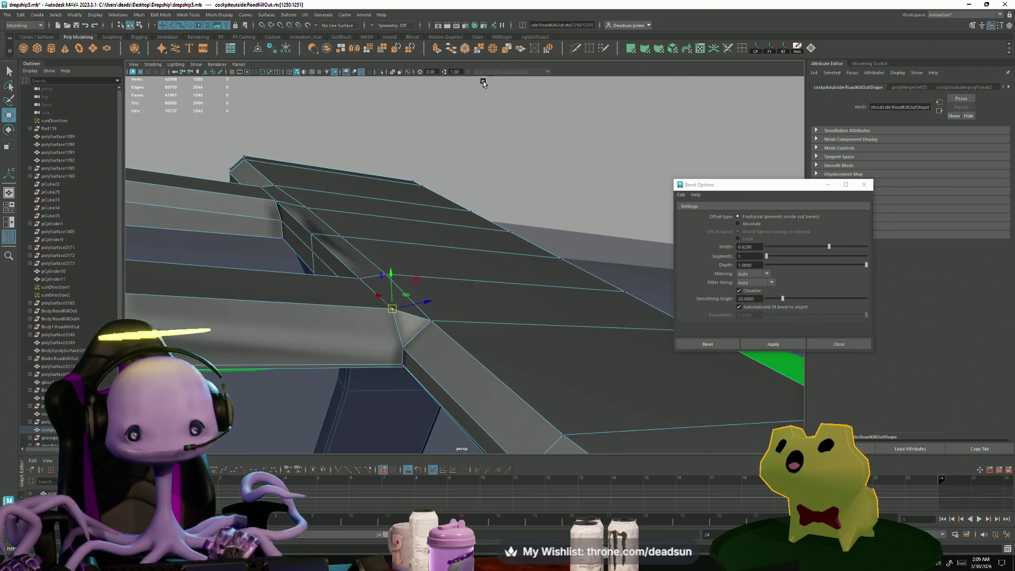
Step: Switch to edge selection mode over the beam junction
mouse_move(464, 324)
alt+mouse_down()
mouse_move(362, 301)
mouse_move(354, 344)
mouse_move(426, 315)
mouse_move(449, 275)
alt+mouse_up()
scroll(426, 315, up, 3)
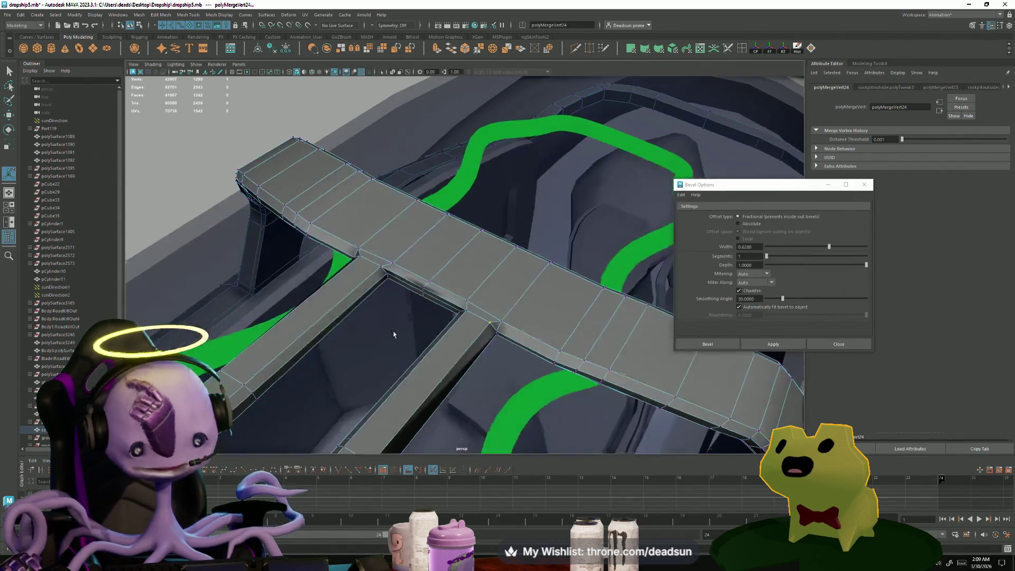
right_click(455, 265)
click(454, 242)
Step: Delete the redundant edges across the crossbar and select the vertices across the beam
key(Delete)
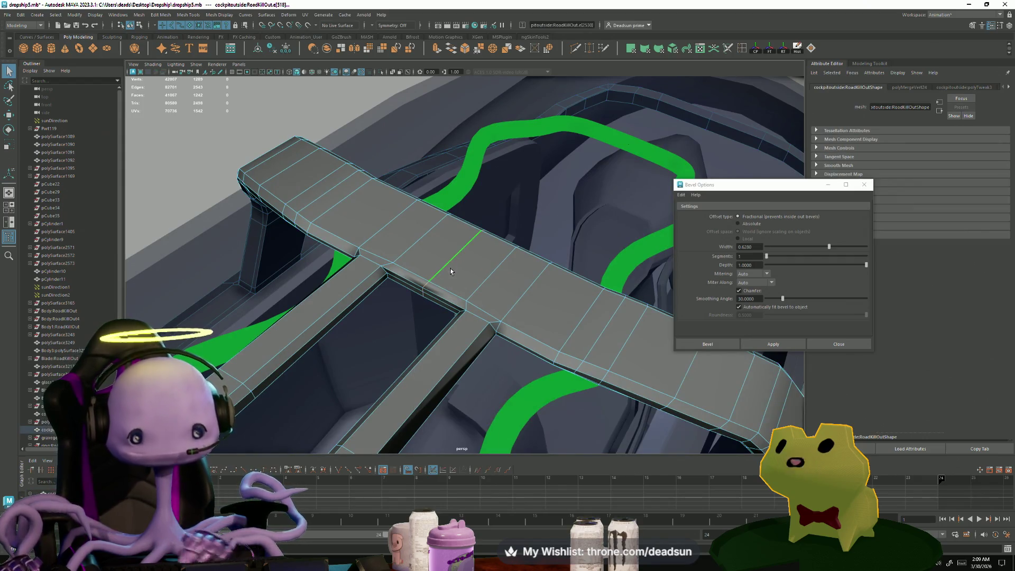
key(F9)
drag(374, 210, 442, 263)
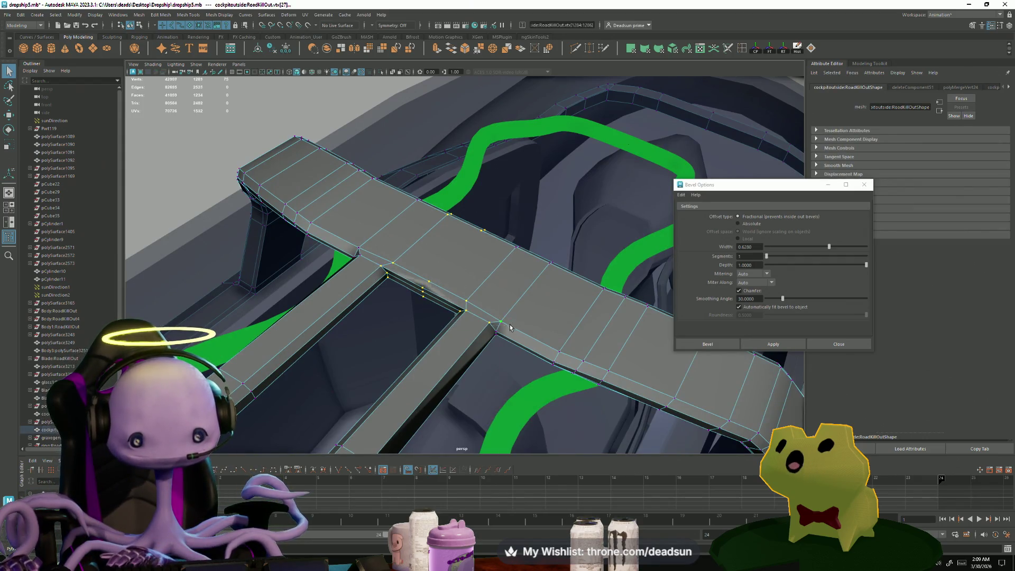
mouse_move(412, 332)
alt+mouse_down()
mouse_move(419, 111)
mouse_move(369, 337)
mouse_move(511, 240)
alt+mouse_up()
Step: Slide the edge where the crossbar meets the frame sideways along the canopy frame
right_click(511, 240)
click(511, 219)
click(478, 232)
key(f)
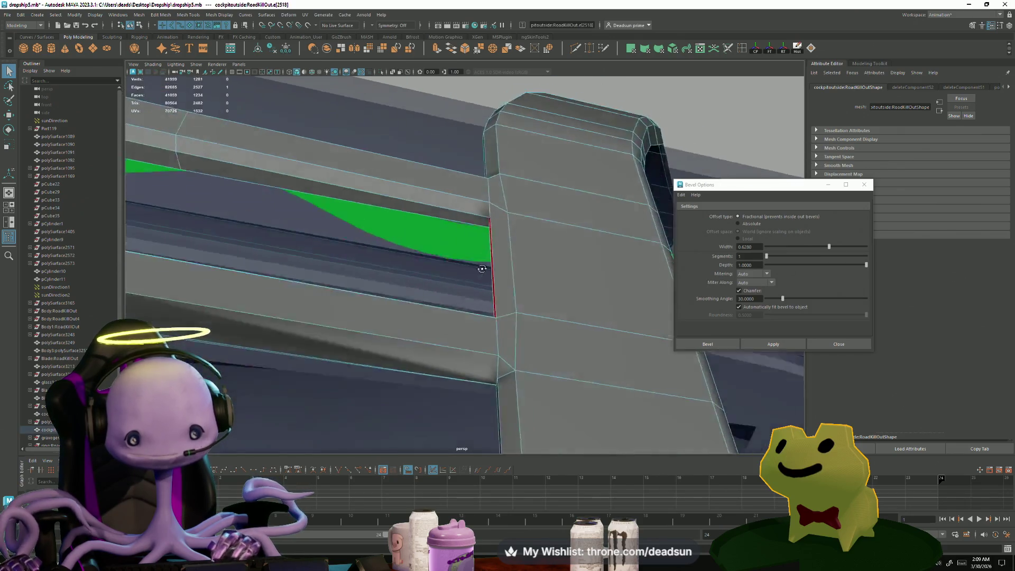
key(w)
mouse_move(526, 256)
mouse_down()
mouse_move(534, 259)
mouse_move(527, 216)
mouse_move(444, 241)
mouse_move(454, 238)
mouse_move(371, 286)
mouse_up()
right_drag(372, 285, 370, 275)
Step: Select the cockpit frame mesh and add an underside canopy frame edge to the selection
mouse_move(370, 275)
alt+mouse_down()
mouse_move(402, 286)
mouse_move(294, 264)
mouse_move(268, 314)
mouse_move(294, 294)
mouse_move(343, 293)
mouse_move(351, 309)
mouse_move(417, 336)
mouse_move(333, 276)
mouse_move(341, 288)
alt+mouse_up()
click(352, 309)
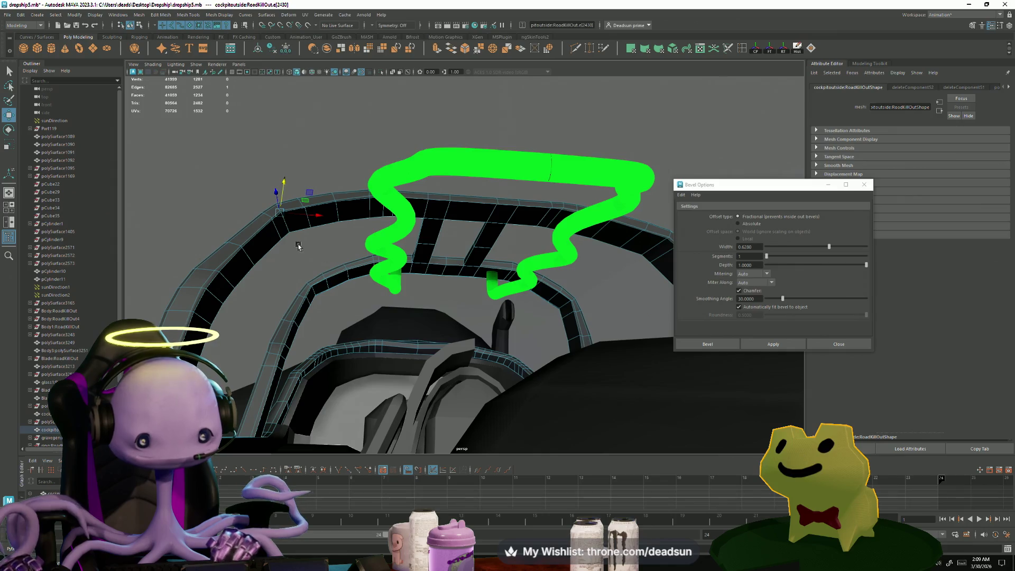
mouse_move(421, 264)
alt+mouse_down()
mouse_move(447, 274)
mouse_move(497, 388)
mouse_move(443, 377)
alt+mouse_up()
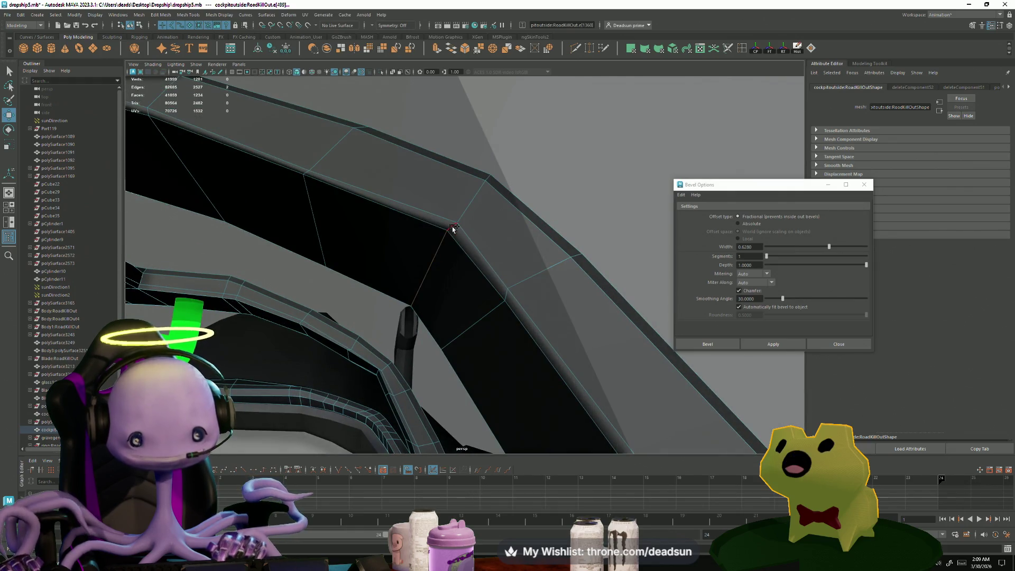
mouse_move(453, 228)
alt+mouse_down()
mouse_move(379, 328)
mouse_move(353, 274)
mouse_move(475, 307)
mouse_move(449, 295)
alt+mouse_up()
shift+click(482, 378)
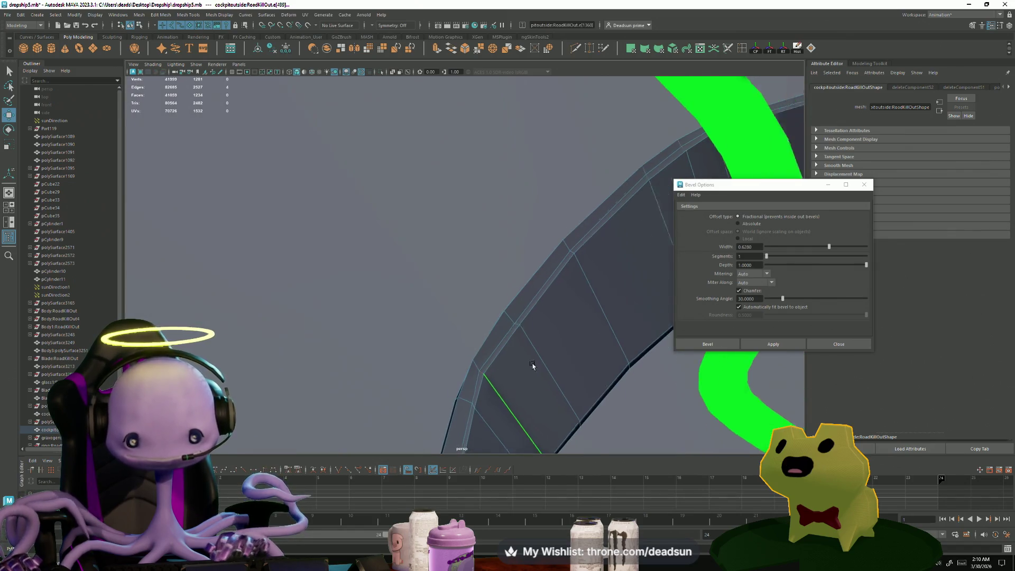
mouse_move(528, 362)
alt+mouse_down()
mouse_move(324, 357)
mouse_move(380, 338)
mouse_move(276, 333)
mouse_move(355, 340)
alt+mouse_up()
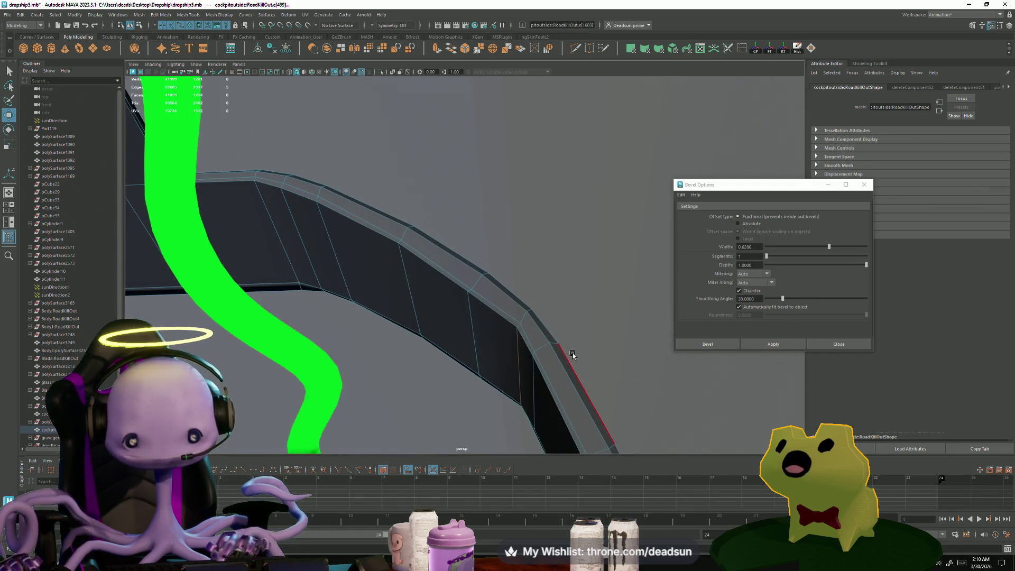
alt+drag(572, 356, 488, 336)
scroll(489, 240, up, 8)
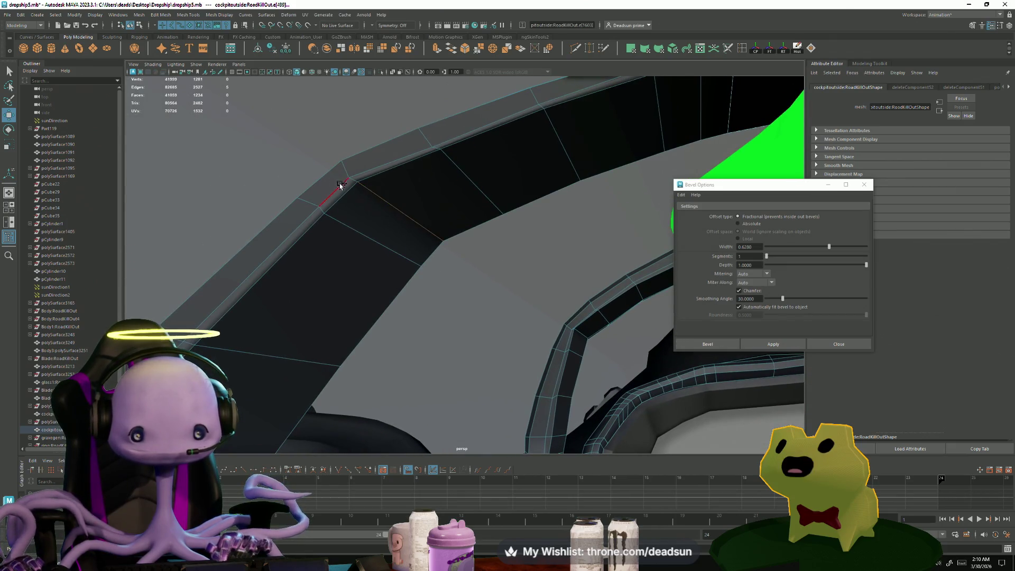
Step: Add two more canopy frame edges to the selection from front and side angles
shift+click(353, 182)
scroll(317, 212, down, 10)
mouse_move(193, 249)
alt+mouse_down()
mouse_move(236, 339)
mouse_move(294, 324)
mouse_move(336, 355)
mouse_move(422, 365)
mouse_move(405, 355)
alt+mouse_up()
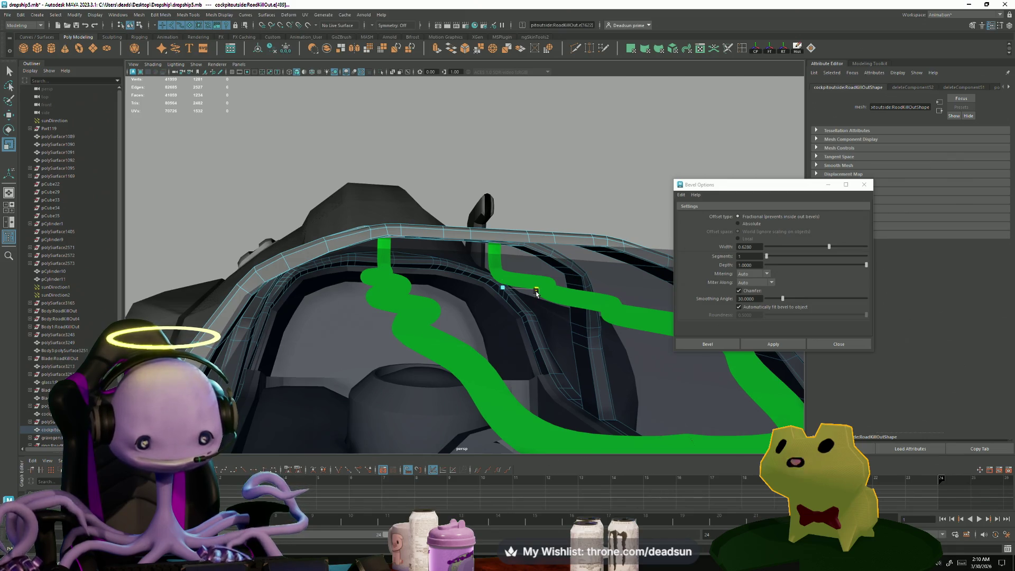
mouse_move(349, 355)
alt+mouse_down()
mouse_move(328, 374)
mouse_move(470, 392)
mouse_move(423, 365)
mouse_move(450, 321)
alt+mouse_up()
mouse_move(544, 187)
alt+mouse_down()
mouse_move(629, 280)
mouse_move(561, 286)
mouse_move(444, 268)
mouse_move(600, 217)
alt+mouse_up()
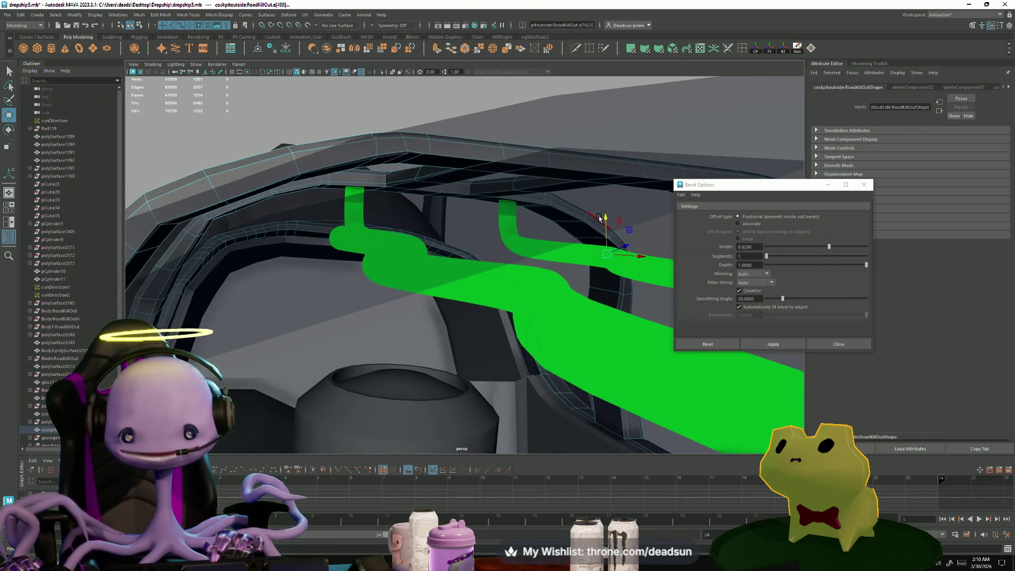
mouse_move(561, 279)
alt+mouse_down()
mouse_move(319, 310)
mouse_move(338, 253)
mouse_move(314, 279)
alt+mouse_up()
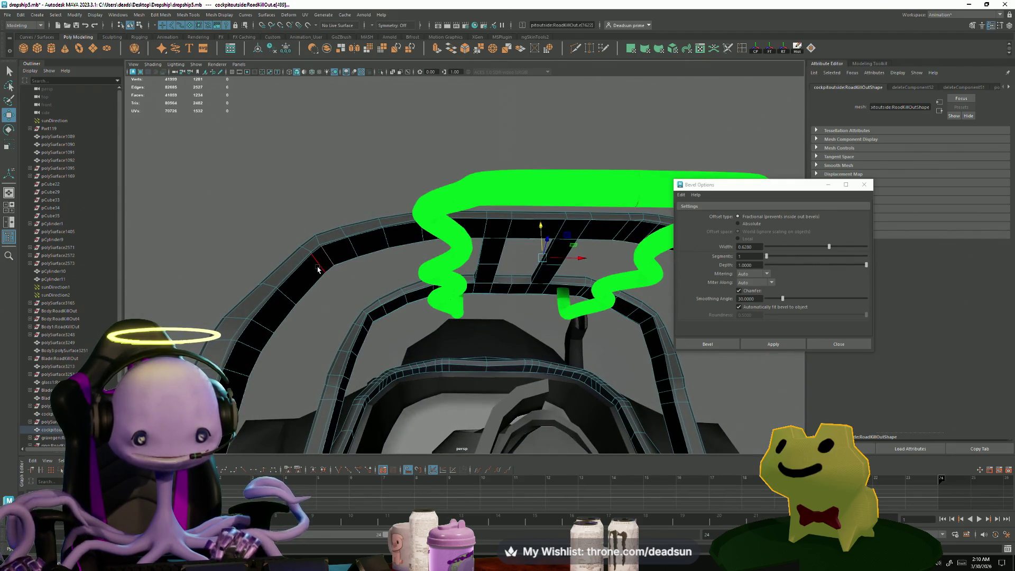
mouse_move(450, 307)
alt+mouse_down()
mouse_move(507, 281)
mouse_move(550, 280)
mouse_move(582, 301)
mouse_move(511, 324)
mouse_move(502, 354)
mouse_move(446, 370)
mouse_move(408, 342)
alt+mouse_up()
shift+click(521, 261)
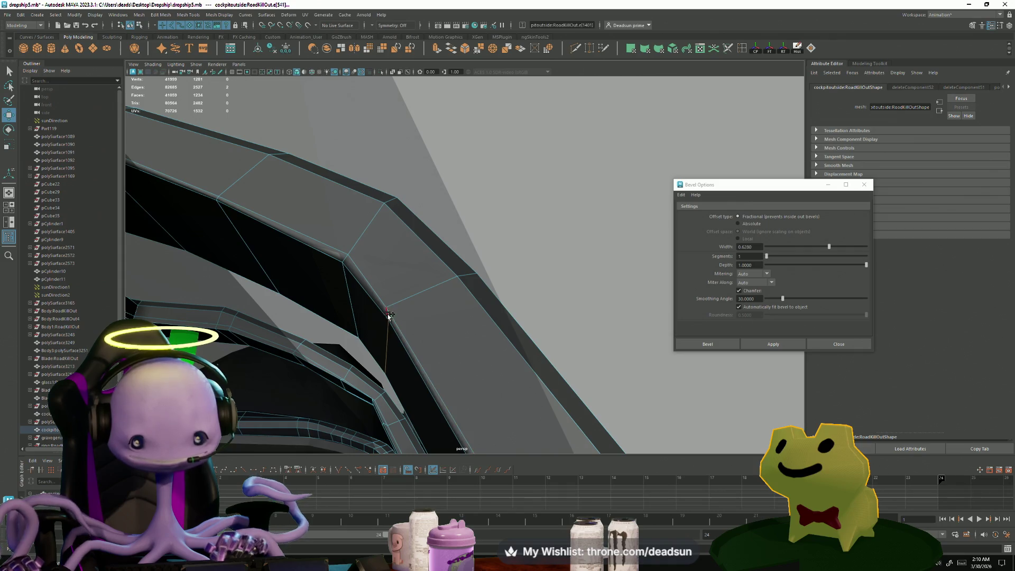
Step: Return to Object Mode, frame the cockpit frame object and clear the selection
scroll(336, 431, down, 5)
alt+drag(336, 431, 407, 405)
scroll(475, 211, down, 3)
right_drag(476, 212, 503, 204)
key(f)
click(425, 193)
scroll(425, 193, down, 5)
mouse_move(425, 193)
alt+mouse_down()
mouse_move(465, 236)
mouse_move(278, 280)
mouse_move(384, 299)
mouse_move(343, 355)
mouse_move(332, 300)
alt+mouse_up()
Step: Select hull polySurface3251 and pick a vertex beside the cockpit opening
click(331, 300)
scroll(296, 312, up, 5)
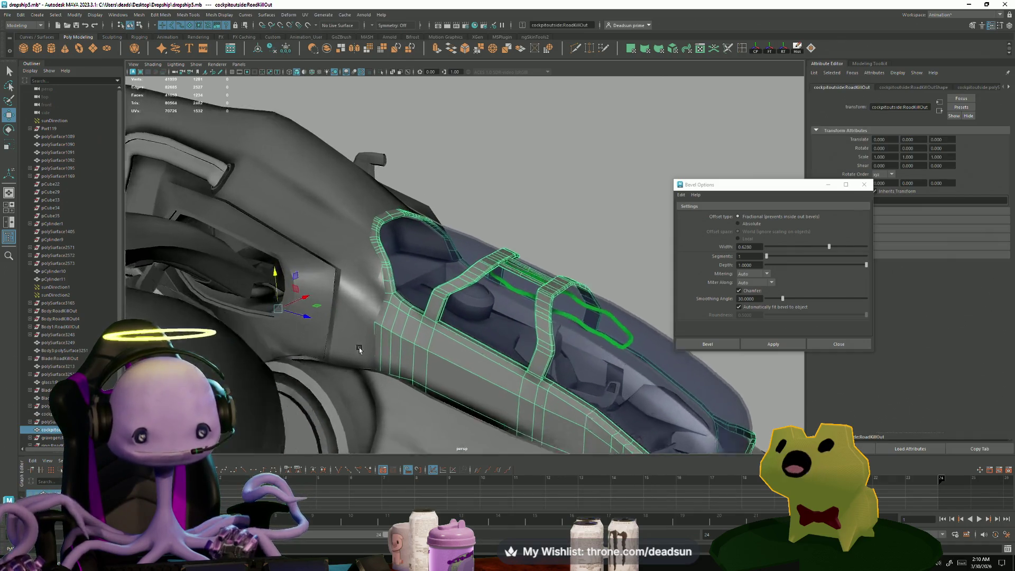
mouse_move(252, 321)
alt+mouse_down()
mouse_move(367, 335)
mouse_move(358, 340)
mouse_move(512, 401)
mouse_move(288, 297)
alt+mouse_up()
click(279, 289)
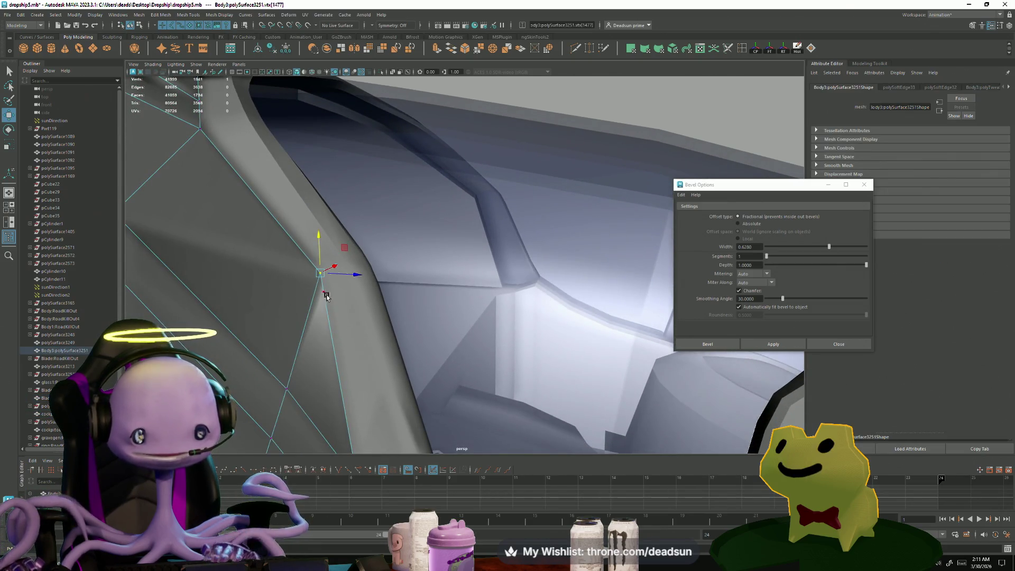
mouse_move(334, 352)
alt+mouse_down()
mouse_move(437, 366)
mouse_move(365, 351)
mouse_move(269, 372)
mouse_move(376, 345)
alt+mouse_up()
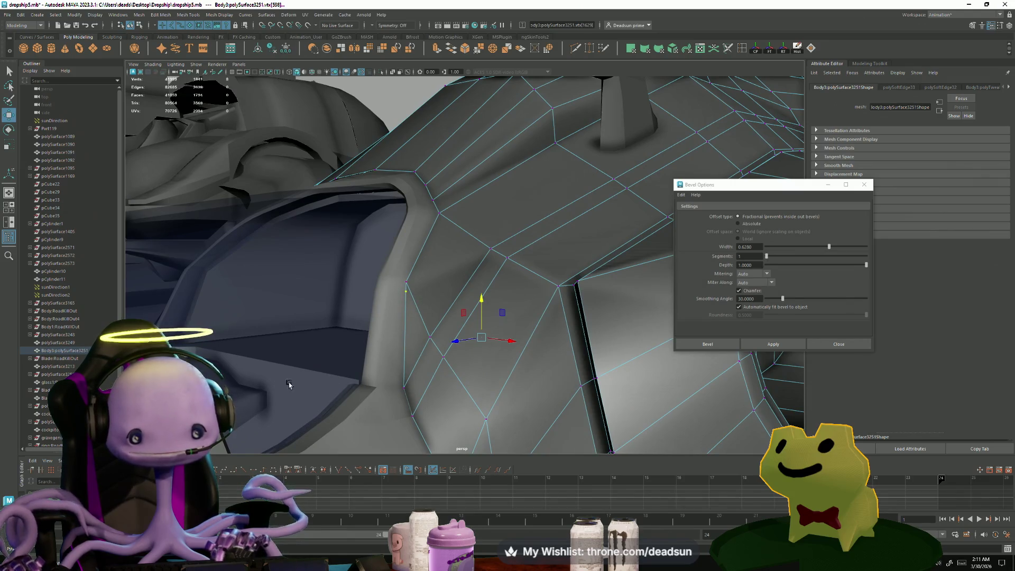
mouse_move(289, 384)
alt+mouse_down()
mouse_move(328, 408)
mouse_move(320, 364)
mouse_move(285, 358)
alt+mouse_up()
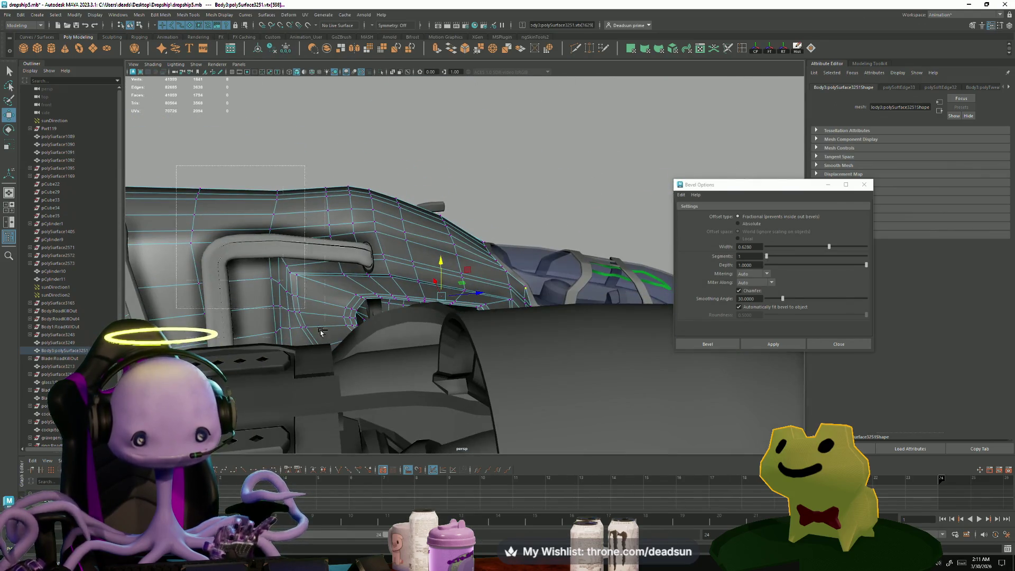
drag(449, 518, 444, 476)
Step: Nudge the hull vertex up-left against the canopy, then select the canopy rim object
mouse_move(370, 397)
alt+mouse_down()
mouse_move(344, 380)
mouse_move(359, 370)
mouse_move(376, 389)
alt+mouse_up()
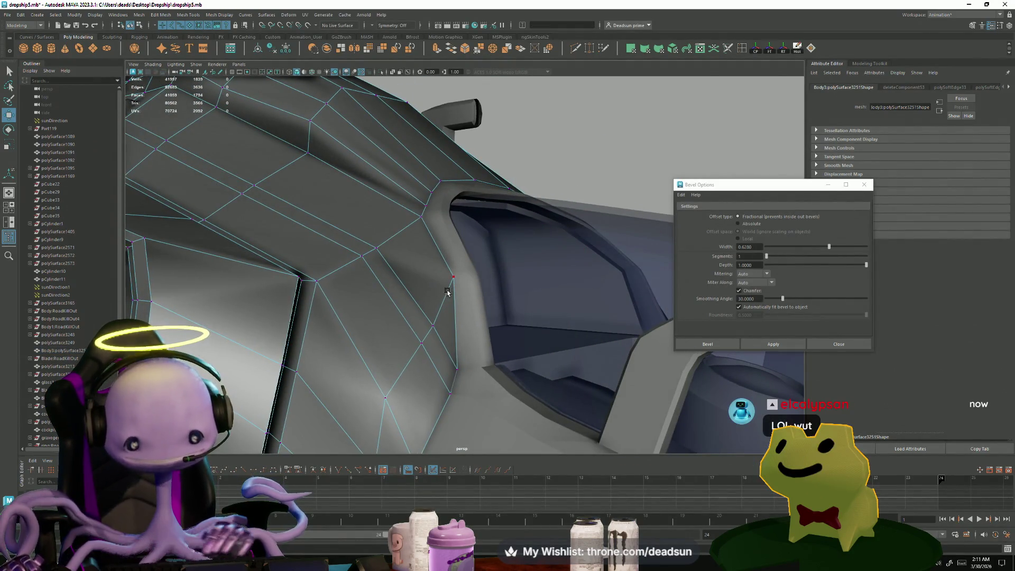
alt+drag(445, 316, 518, 388)
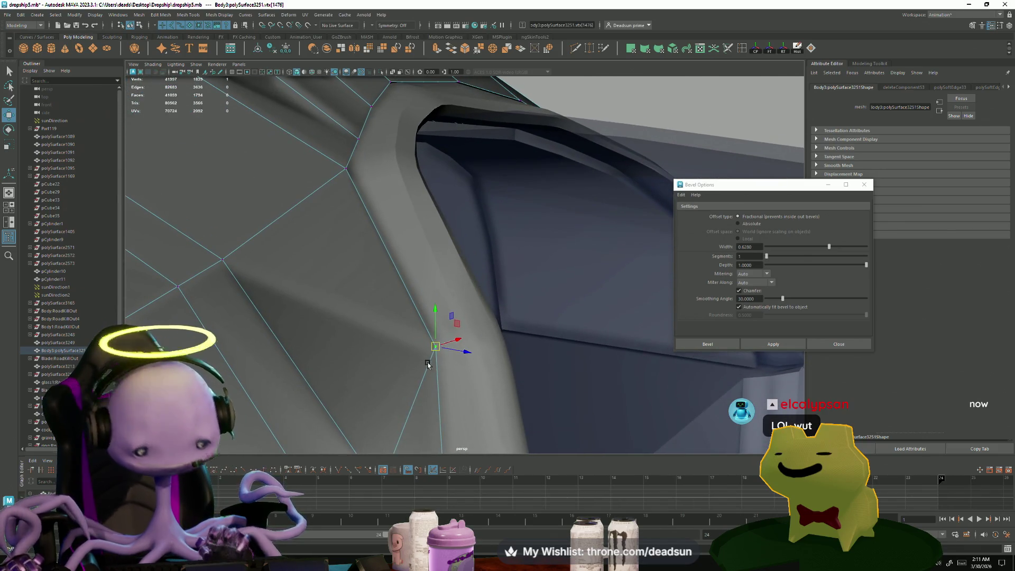
mouse_move(436, 350)
mouse_down()
mouse_move(502, 415)
mouse_move(376, 294)
mouse_up()
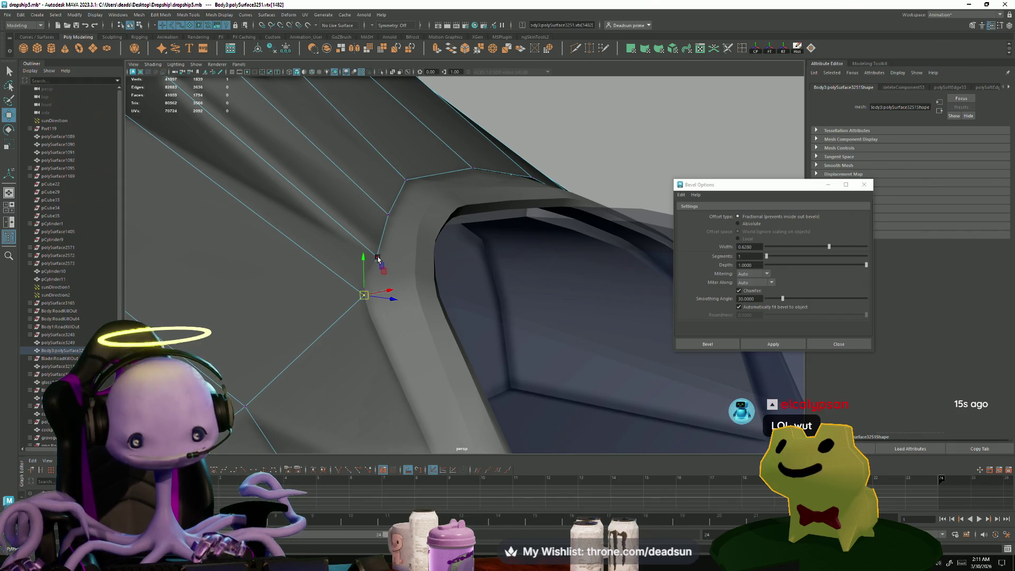
mouse_move(378, 259)
alt+mouse_down()
mouse_move(401, 412)
mouse_move(407, 373)
mouse_move(335, 351)
mouse_move(416, 407)
mouse_move(332, 365)
mouse_move(416, 334)
alt+mouse_up()
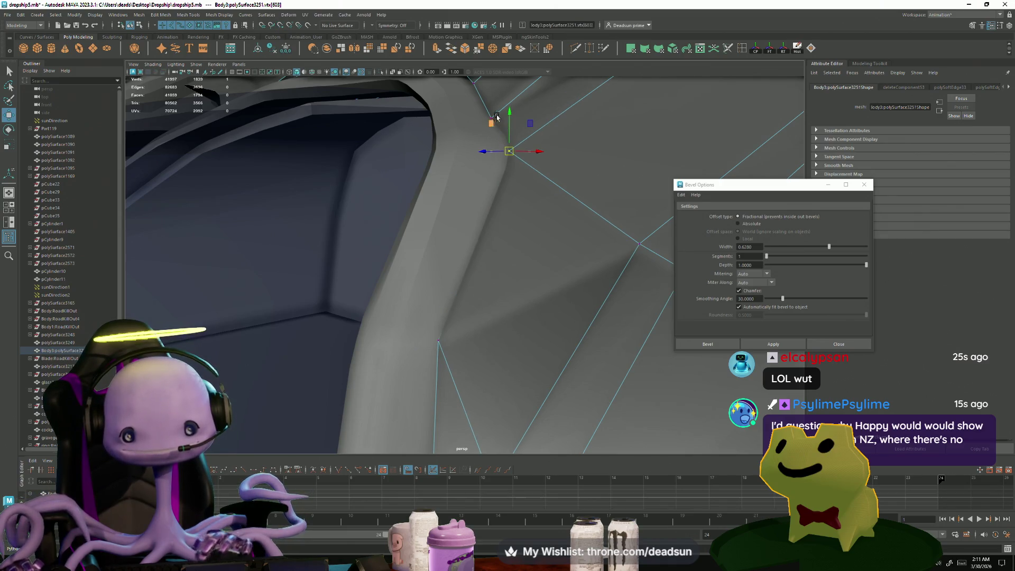
mouse_move(496, 117)
alt+mouse_down()
mouse_move(460, 272)
mouse_move(391, 312)
mouse_move(420, 349)
alt+mouse_up()
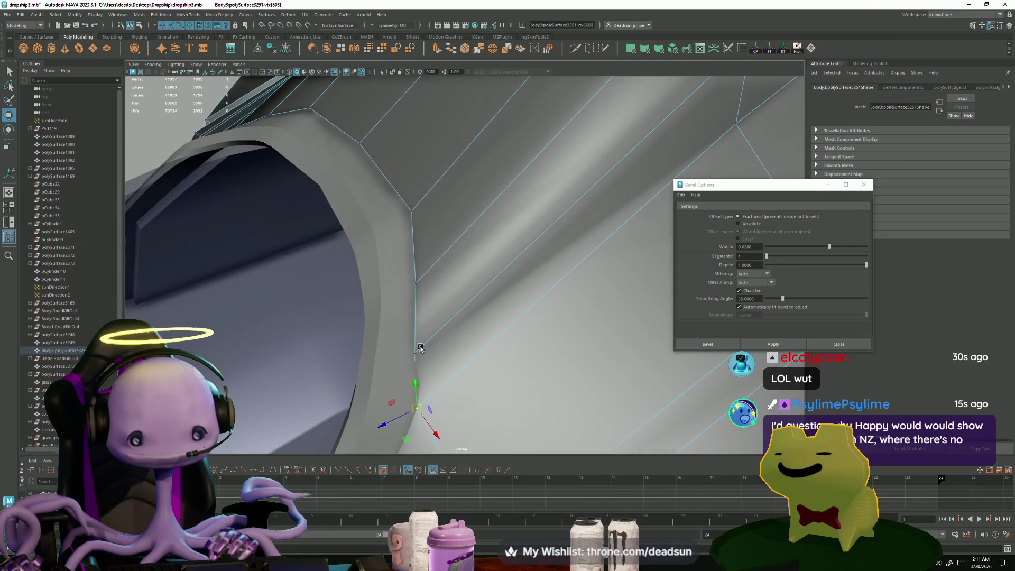
click(363, 365)
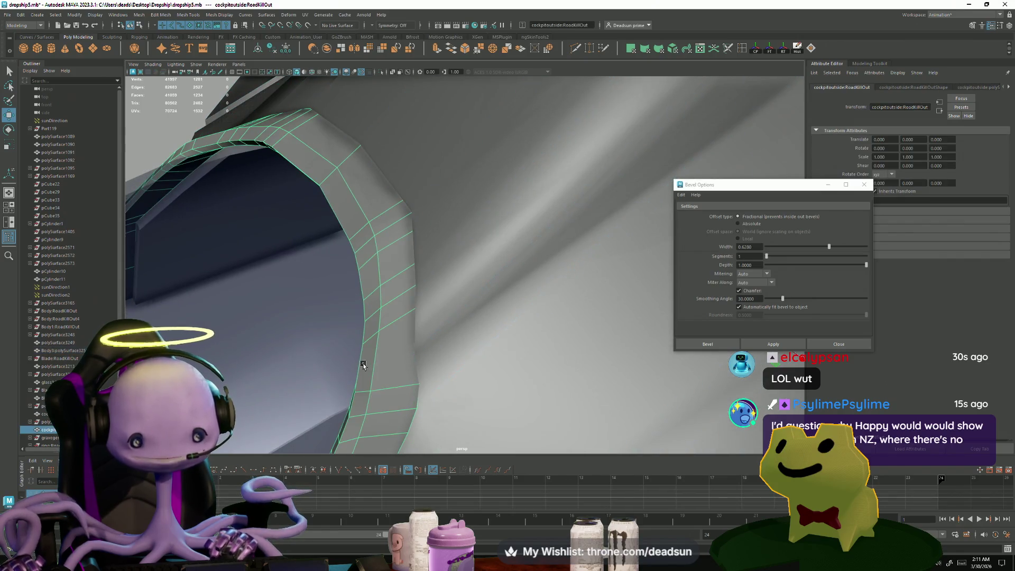
Step: Select the hull in vertex mode and pick a vertex above the cockpit opening
click(420, 356)
mouse_move(329, 374)
alt+mouse_down()
mouse_move(408, 374)
mouse_move(336, 281)
alt+mouse_up()
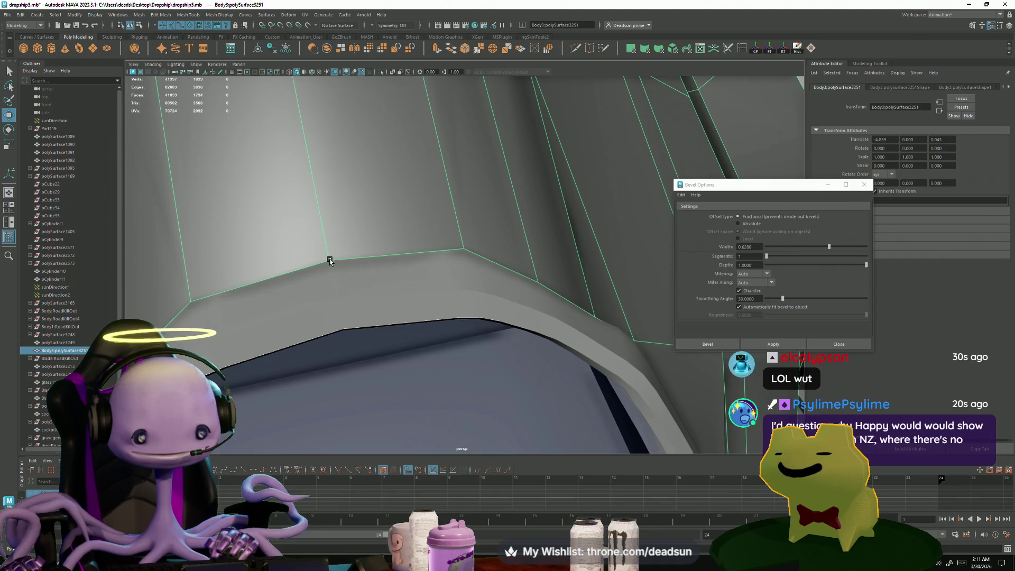
key(F9)
click(320, 248)
alt+middle_drag(328, 278, 352, 326)
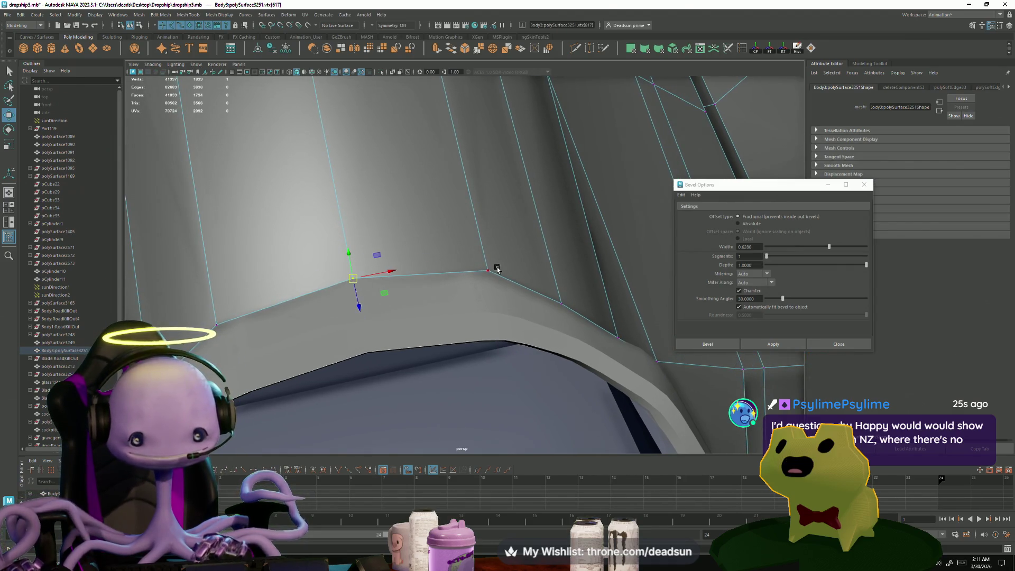
key(F8)
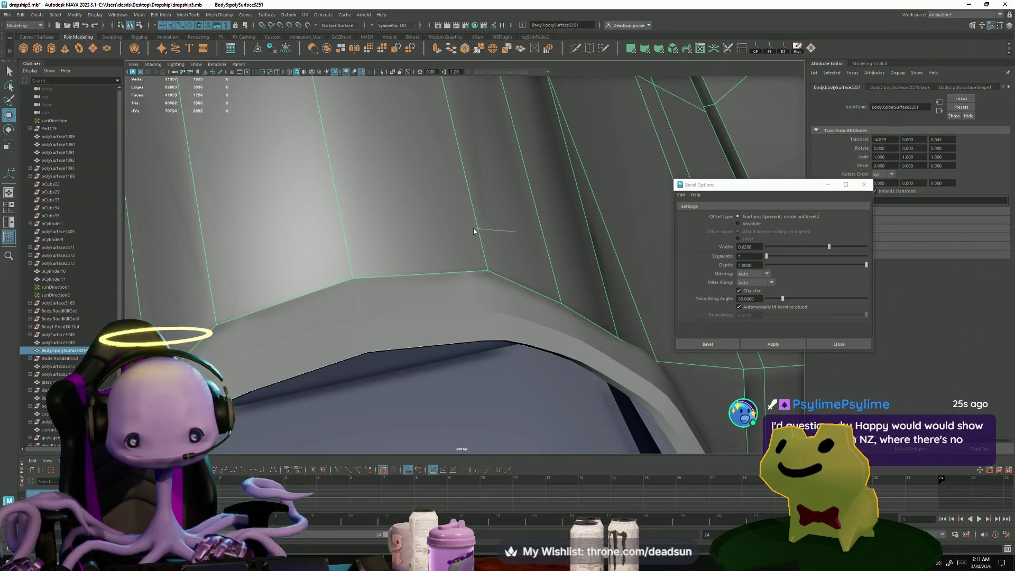
key(F9)
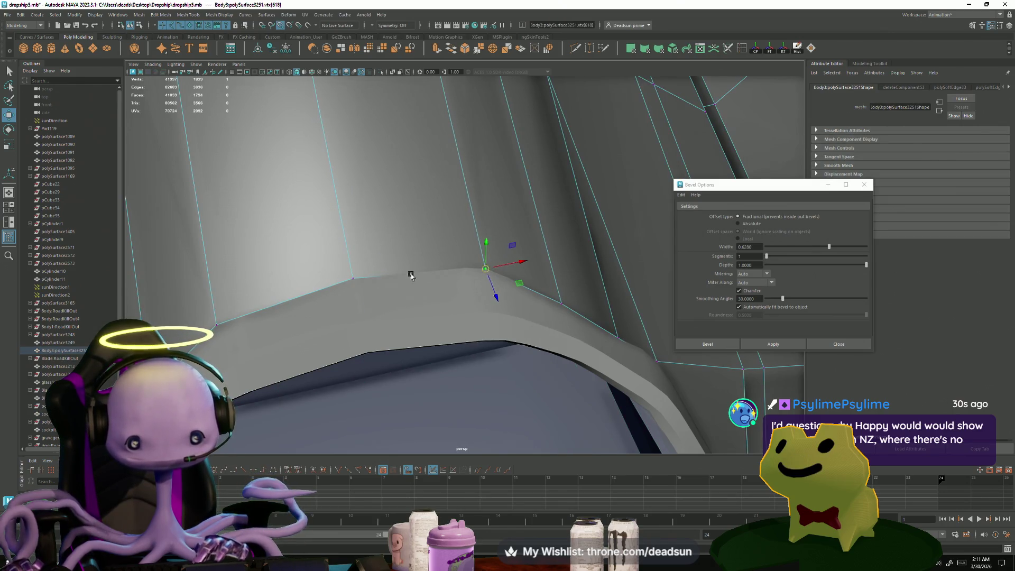
Step: With snapping on, reposition the vertex above the opening to fit the canopy frame
key(v)
key(d)
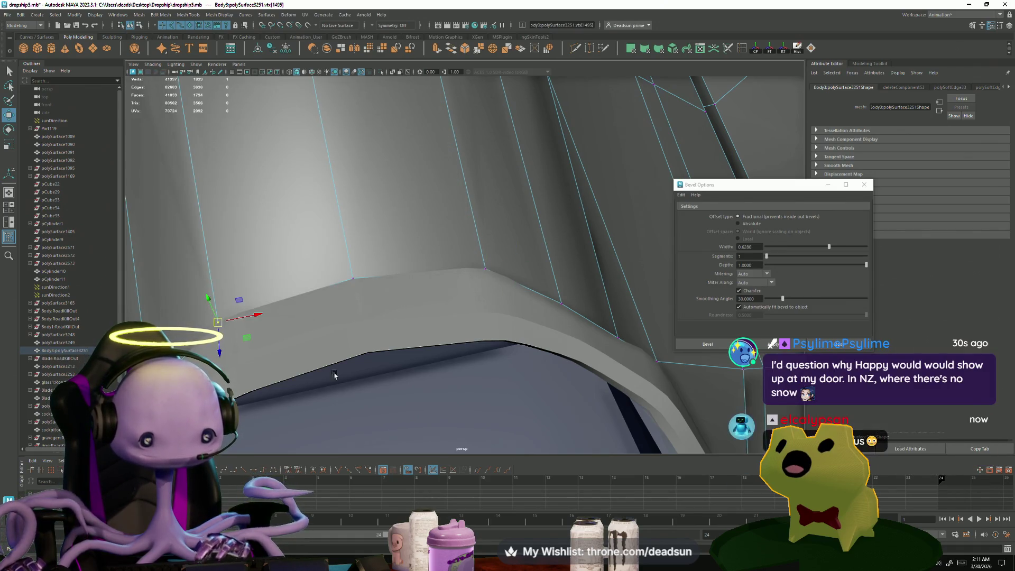
mouse_move(227, 341)
alt+mouse_down()
mouse_move(260, 358)
mouse_move(539, 377)
mouse_move(573, 313)
alt+mouse_up()
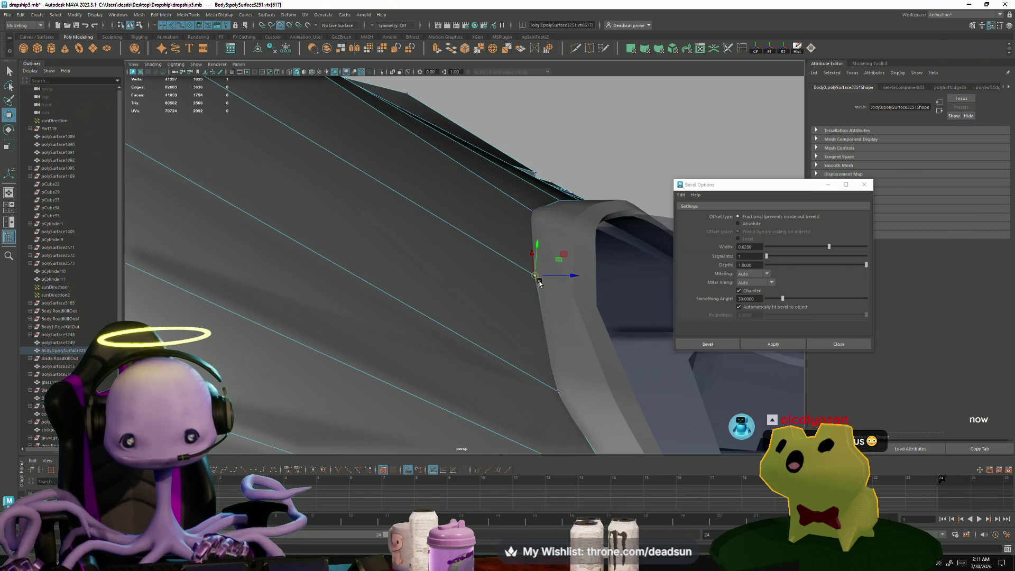
mouse_move(539, 283)
alt+mouse_down()
mouse_move(516, 340)
mouse_move(450, 280)
alt+mouse_up()
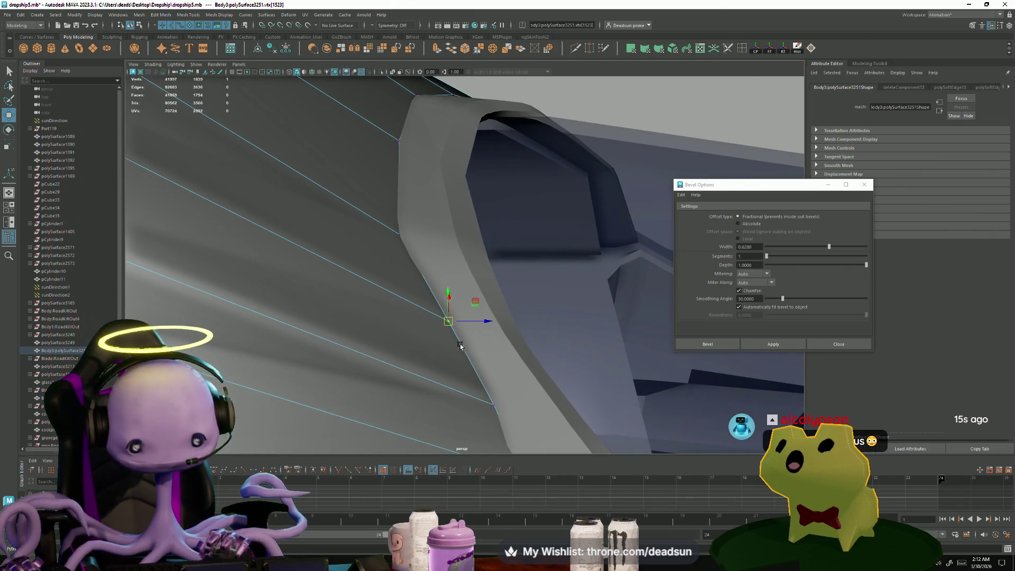
drag(446, 317, 449, 322)
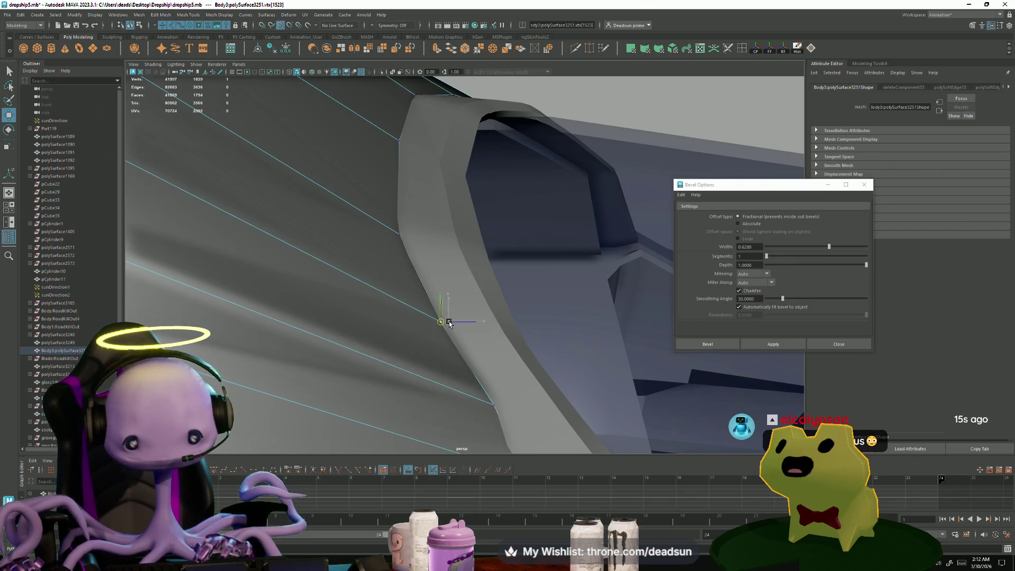
mouse_move(499, 414)
mouse_down()
mouse_move(506, 399)
mouse_move(496, 394)
mouse_move(525, 401)
mouse_move(422, 343)
mouse_move(380, 330)
mouse_move(475, 398)
mouse_move(307, 342)
mouse_move(358, 324)
mouse_move(345, 240)
mouse_move(370, 248)
mouse_move(362, 244)
mouse_up()
Step: Select the hull's vertex beside the canopy and move it left against the frame
right_drag(361, 244, 509, 232)
mouse_move(509, 233)
alt+mouse_down()
mouse_move(465, 264)
mouse_move(287, 317)
mouse_move(380, 321)
mouse_move(340, 354)
mouse_move(476, 402)
mouse_move(449, 354)
mouse_move(459, 317)
mouse_move(445, 248)
alt+mouse_up()
click(360, 319)
click(470, 343)
click(410, 283)
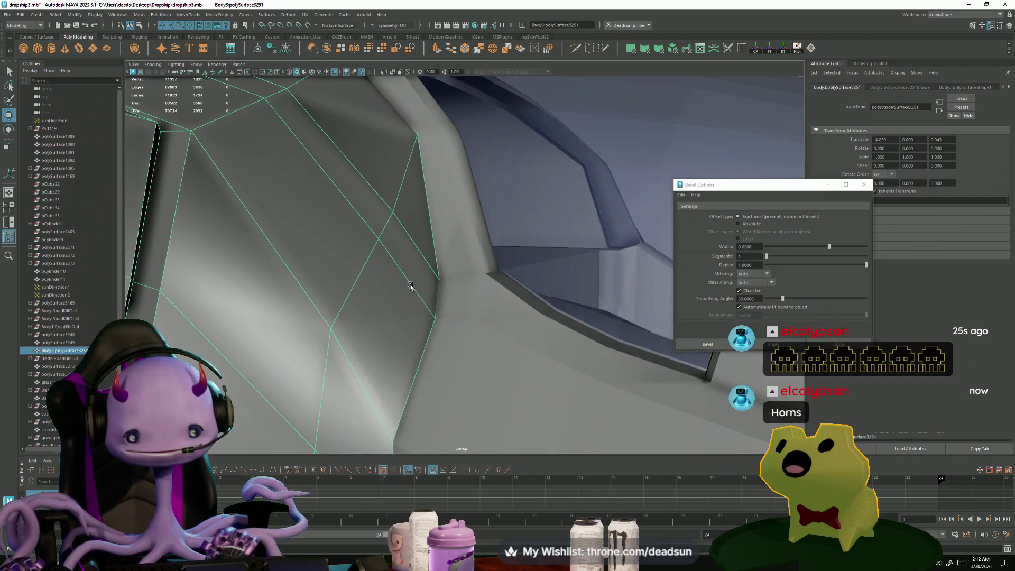
mouse_move(410, 283)
alt+mouse_down()
mouse_move(438, 312)
mouse_move(374, 323)
alt+mouse_up()
right_drag(374, 323, 353, 319)
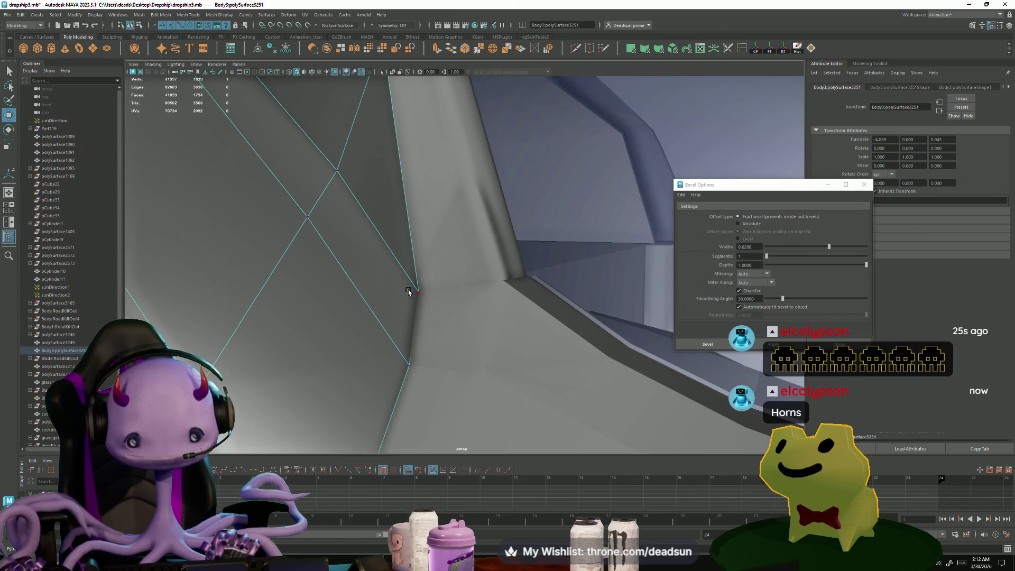
click(417, 290)
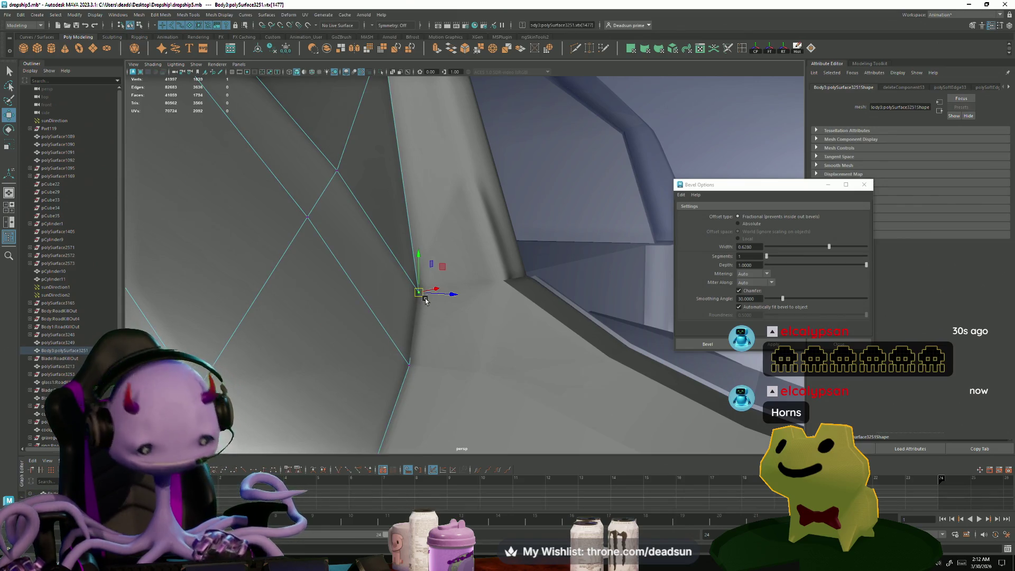
drag(421, 295, 418, 294)
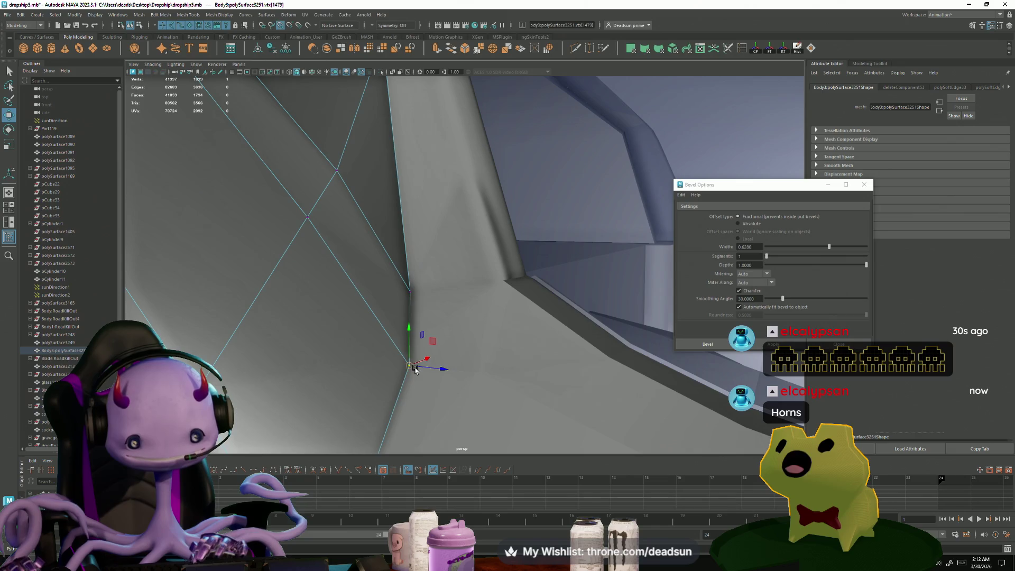
Step: Slide a lower hull vertex right toward the canopy edge, then return to object mode
mouse_move(415, 369)
alt+mouse_down()
mouse_move(336, 351)
mouse_move(374, 377)
mouse_move(460, 403)
mouse_move(467, 363)
mouse_move(448, 349)
alt+mouse_up()
click(457, 402)
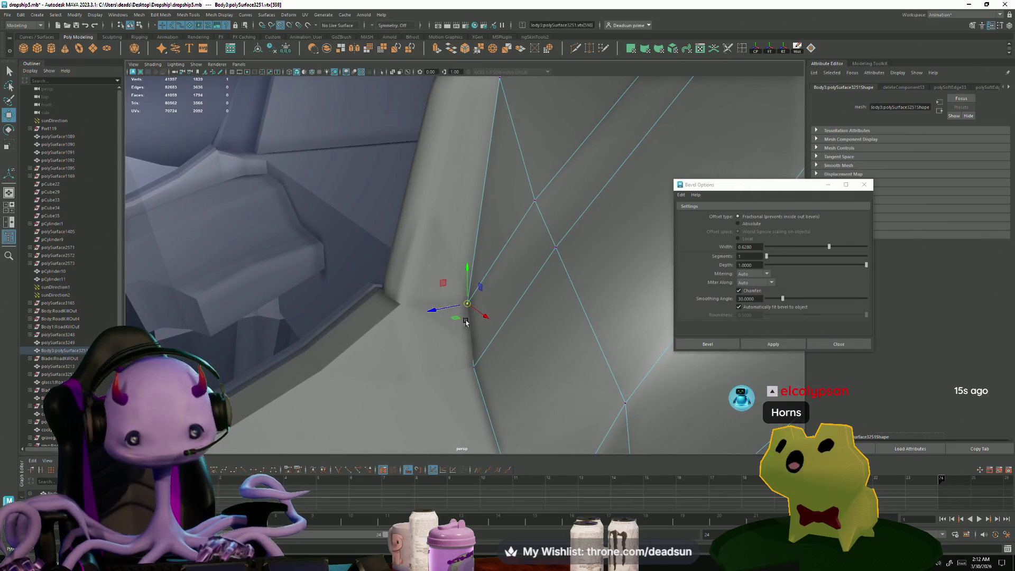
drag(467, 304, 472, 305)
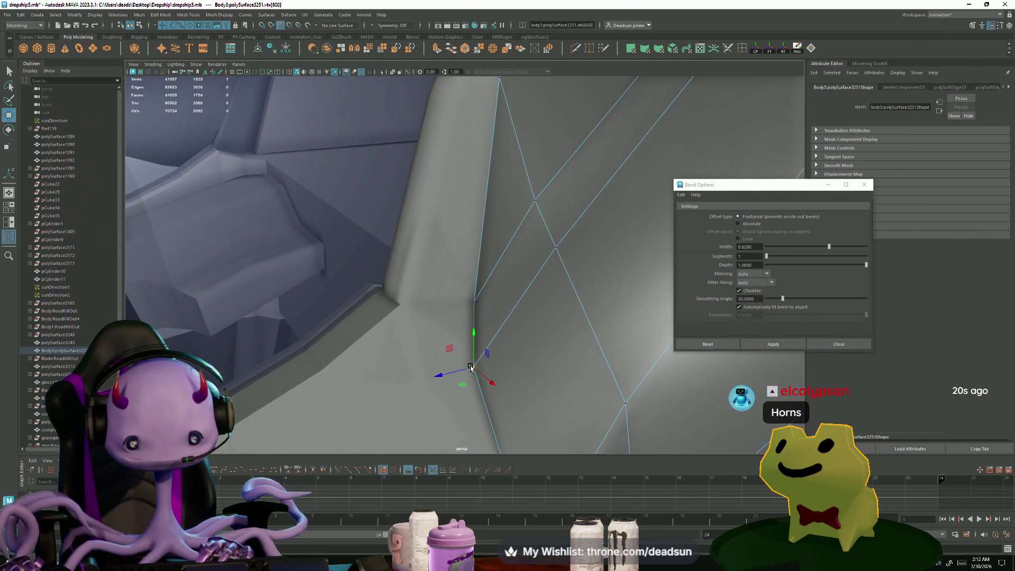
drag(471, 367, 476, 366)
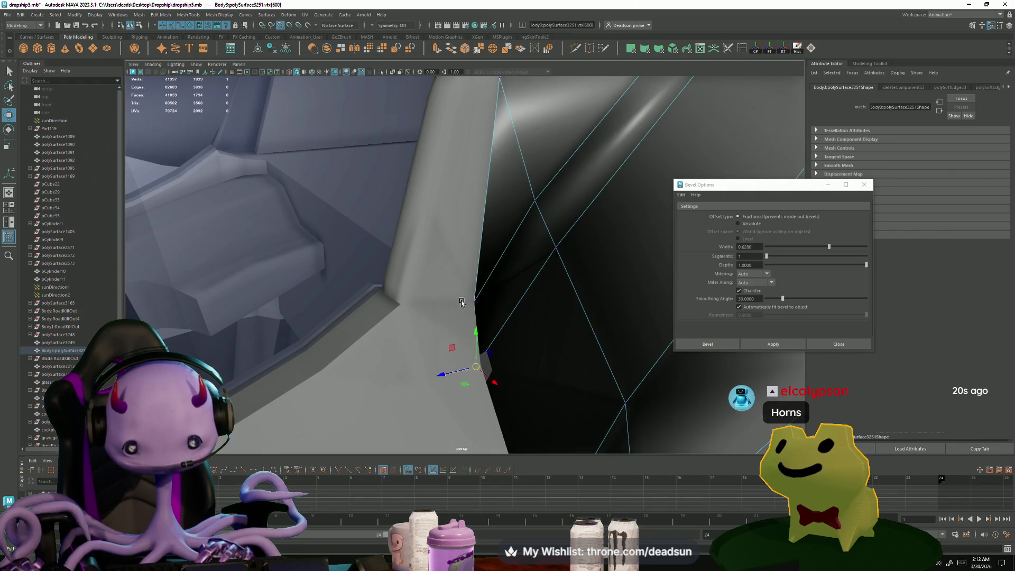
alt+drag(503, 144, 481, 255)
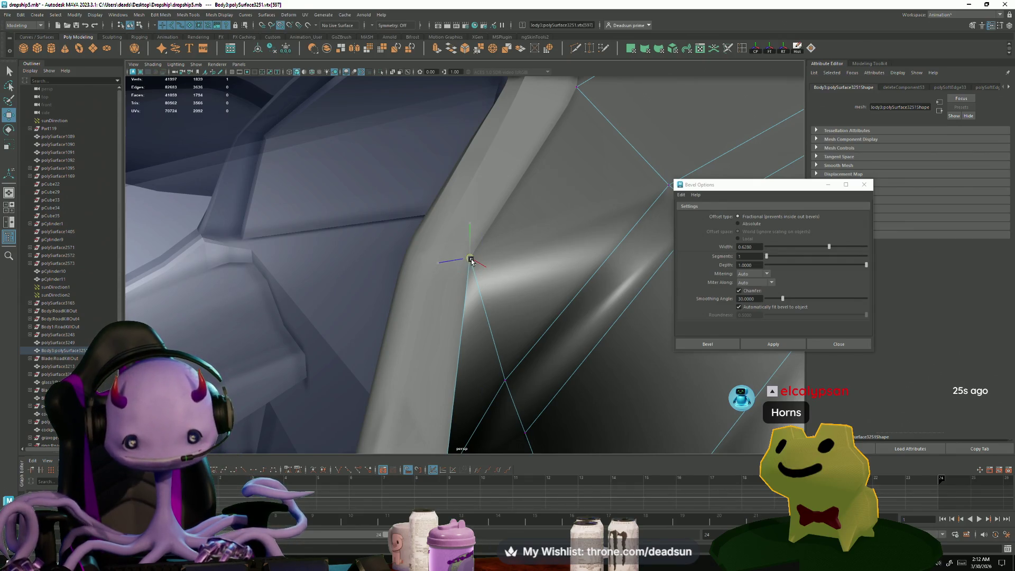
mouse_move(465, 258)
alt+mouse_down()
mouse_move(417, 313)
mouse_move(476, 319)
alt+mouse_up()
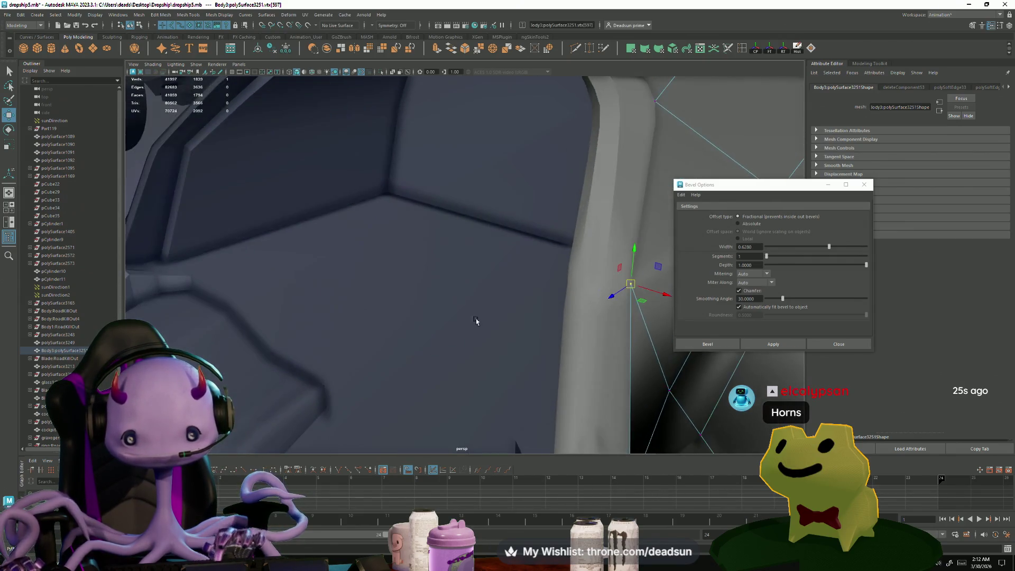
scroll(449, 314, down, 5)
alt+drag(394, 305, 379, 262)
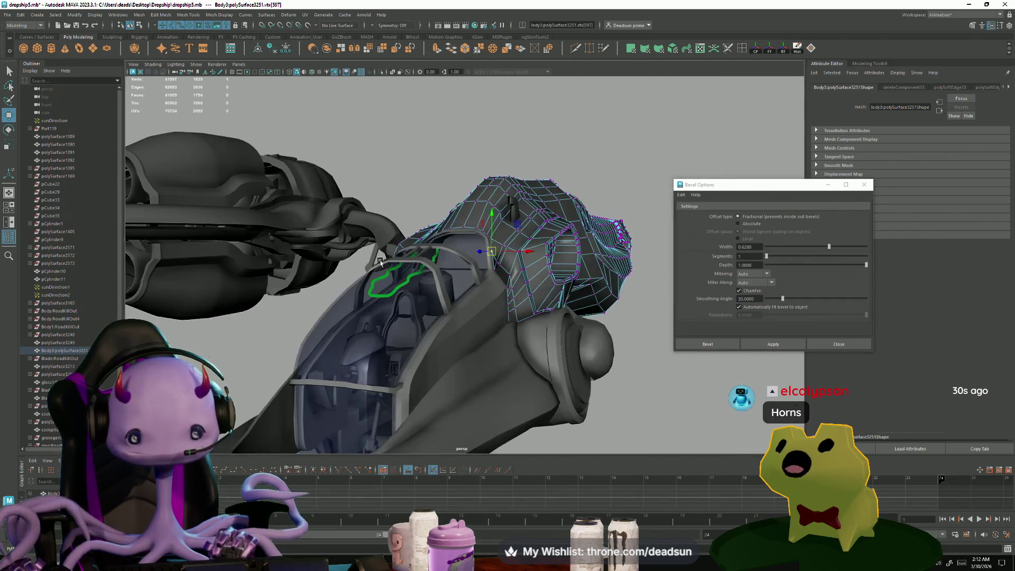
key(F8)
scroll(272, 297, down, 10)
mouse_move(272, 297)
alt+mouse_down()
mouse_move(313, 338)
mouse_move(279, 295)
mouse_move(279, 344)
mouse_move(292, 305)
mouse_move(263, 310)
mouse_move(258, 326)
alt+mouse_up()
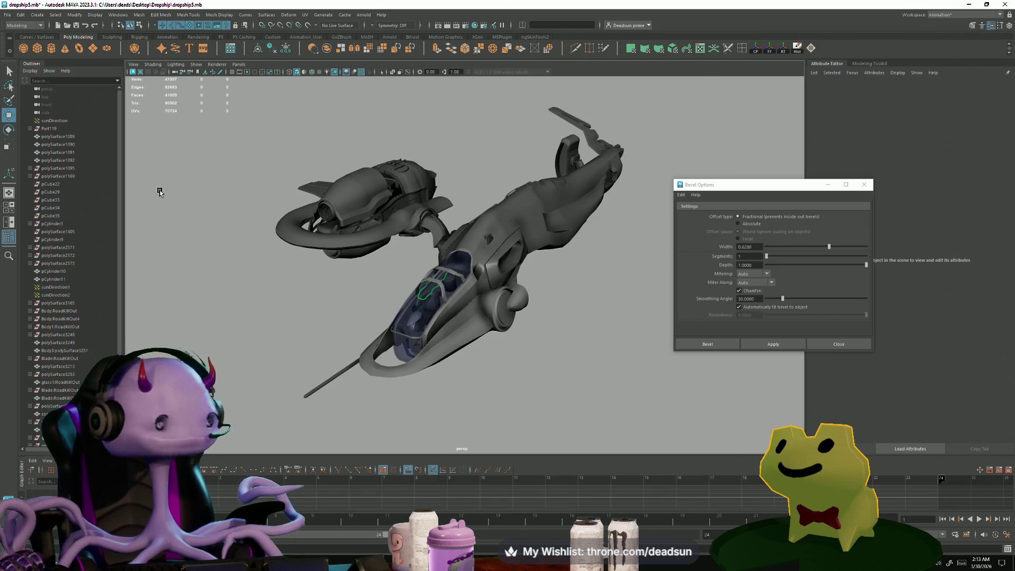
alt+drag(159, 191, 465, 294)
scroll(464, 294, up, 5)
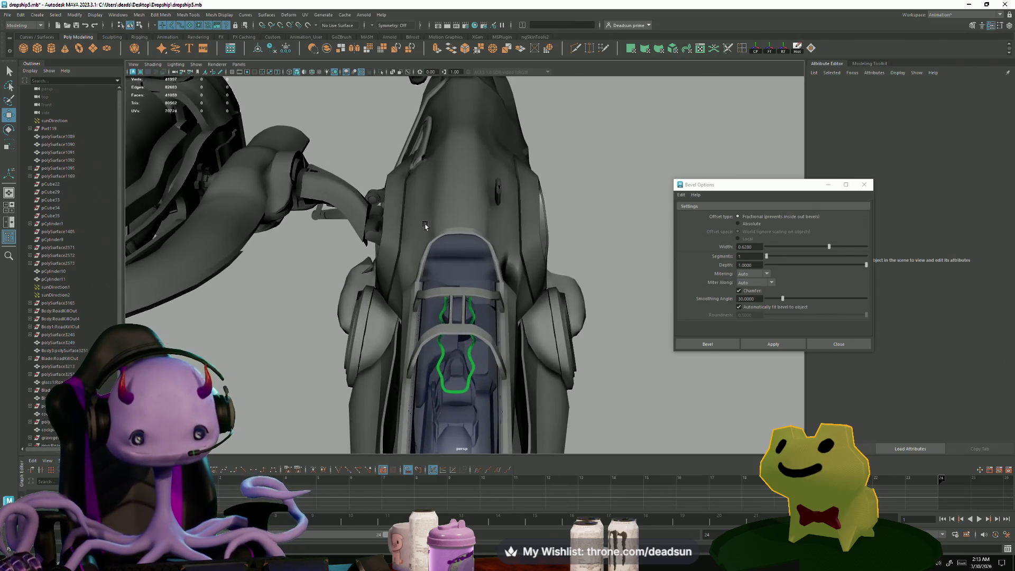
mouse_move(426, 227)
alt+mouse_down()
mouse_move(361, 328)
mouse_move(446, 365)
mouse_move(367, 376)
mouse_move(374, 274)
mouse_move(447, 344)
mouse_move(375, 331)
alt+mouse_up()
click(360, 329)
click(368, 341)
scroll(422, 376, up, 5)
alt+drag(367, 206, 366, 230)
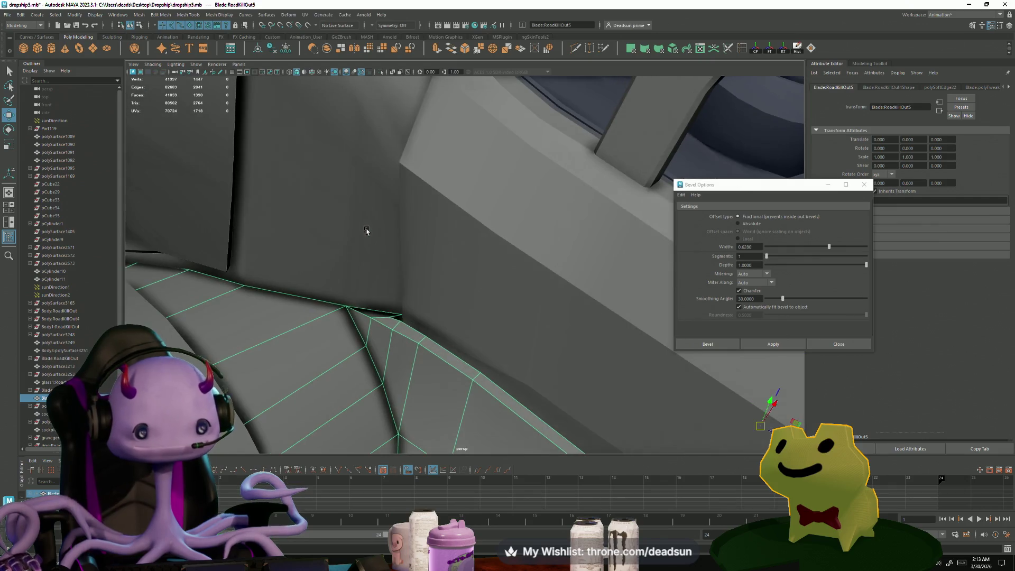
mouse_move(353, 350)
alt+mouse_down()
mouse_move(243, 283)
mouse_move(257, 344)
mouse_move(240, 351)
mouse_move(405, 312)
mouse_move(388, 306)
mouse_move(393, 271)
mouse_move(377, 313)
mouse_move(376, 287)
alt+mouse_up()
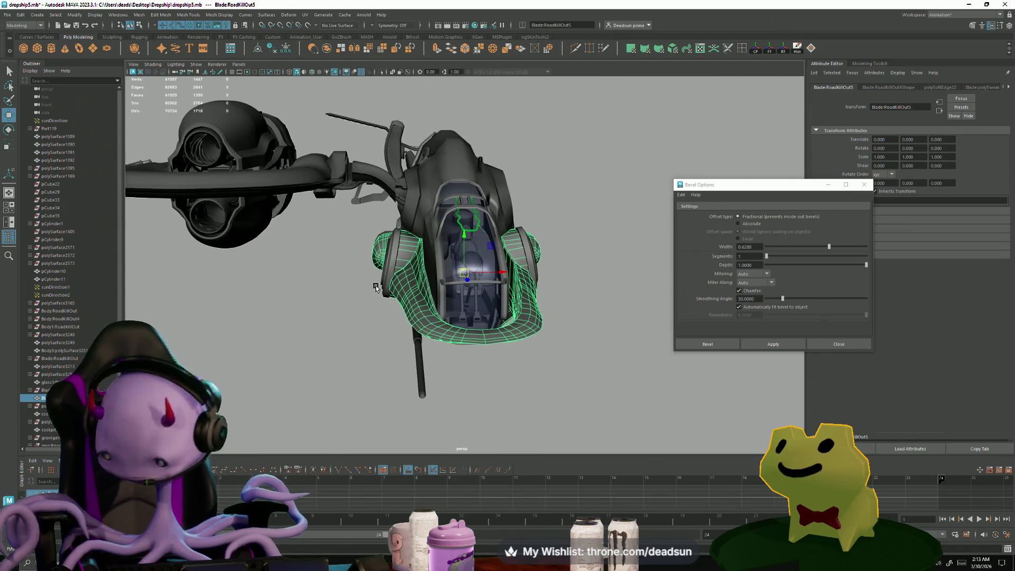
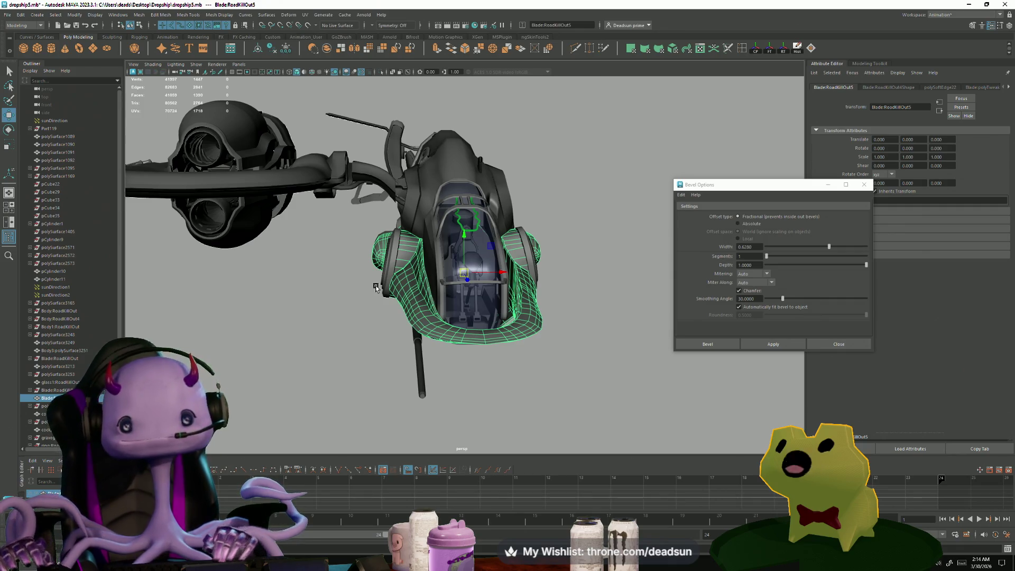
Step: Tumble around the dropship, selecting the engine pod, a wing piece and hull parts to inspect the recessed opening
alt+drag(466, 273, 348, 208)
scroll(407, 240, up, 5)
click(348, 208)
scroll(352, 222, down, 5)
mouse_move(364, 265)
alt+mouse_down()
mouse_move(372, 296)
mouse_move(344, 275)
alt+mouse_up()
scroll(382, 328, up, 3)
click(317, 238)
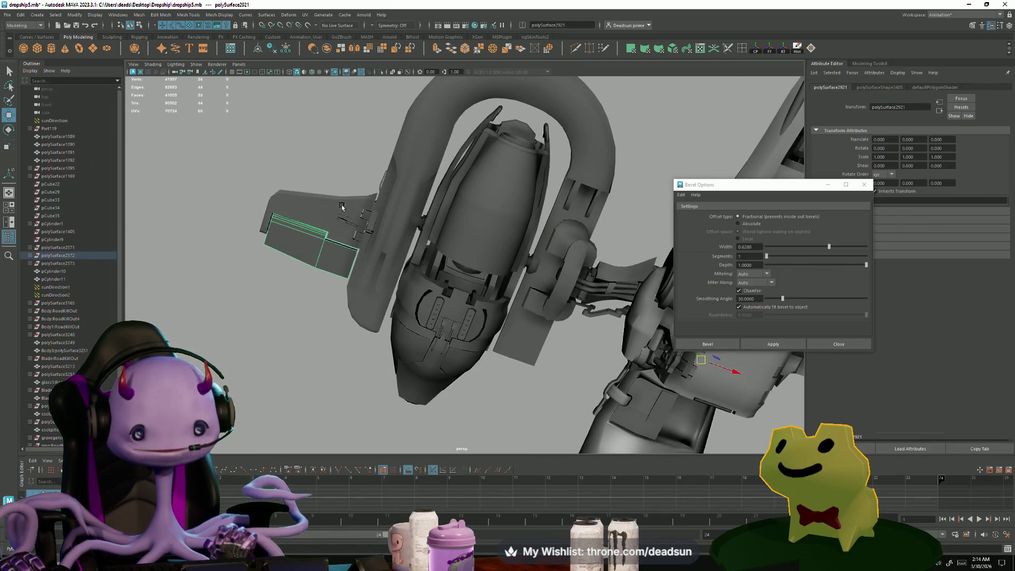
mouse_move(317, 238)
alt+mouse_down()
mouse_move(325, 325)
mouse_move(439, 310)
mouse_move(620, 327)
mouse_move(412, 305)
mouse_move(429, 366)
mouse_move(439, 358)
alt+mouse_up()
click(412, 305)
alt+right_drag(439, 358, 661, 414)
mouse_move(661, 415)
alt+mouse_down()
mouse_move(512, 370)
mouse_move(533, 338)
alt+mouse_up()
Step: Select only the engine pod (polySurface3213) and rotate it upright with the rotate tool
click(611, 123)
scroll(388, 293, down, 10)
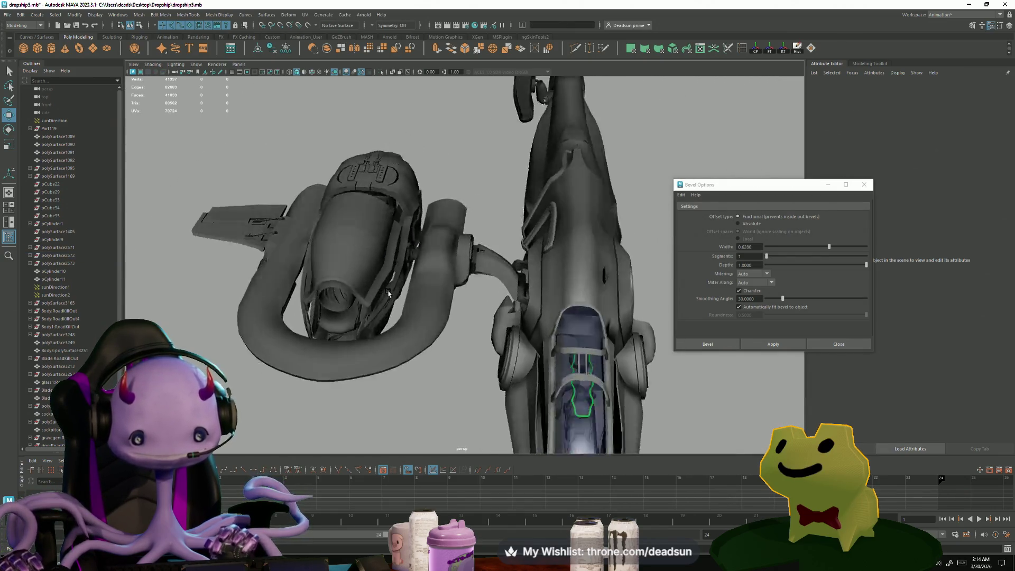
mouse_move(388, 293)
alt+mouse_down()
mouse_move(428, 247)
mouse_move(387, 305)
alt+mouse_up()
click(418, 262)
click(296, 275)
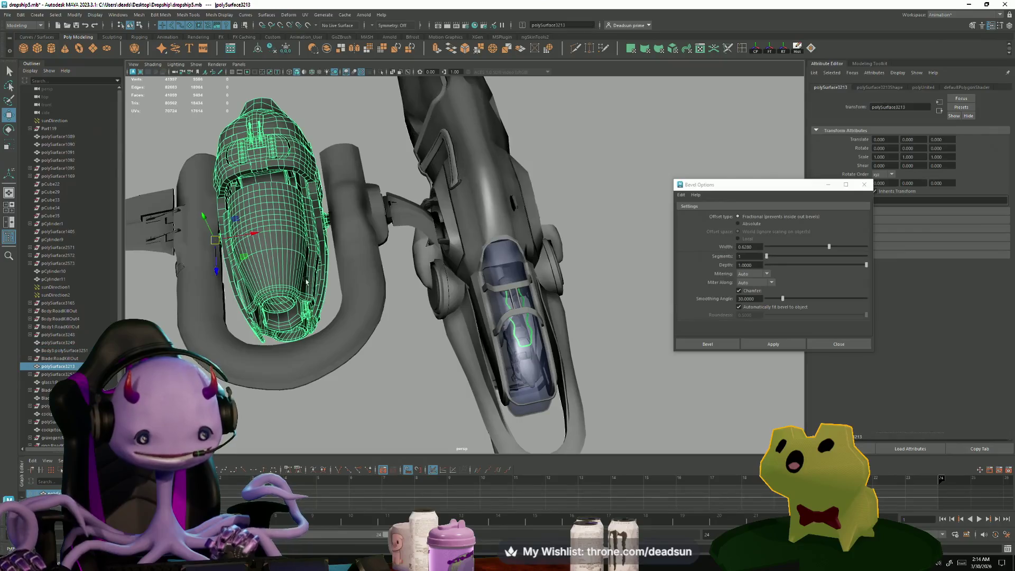
alt+drag(296, 275, 398, 291)
key(e)
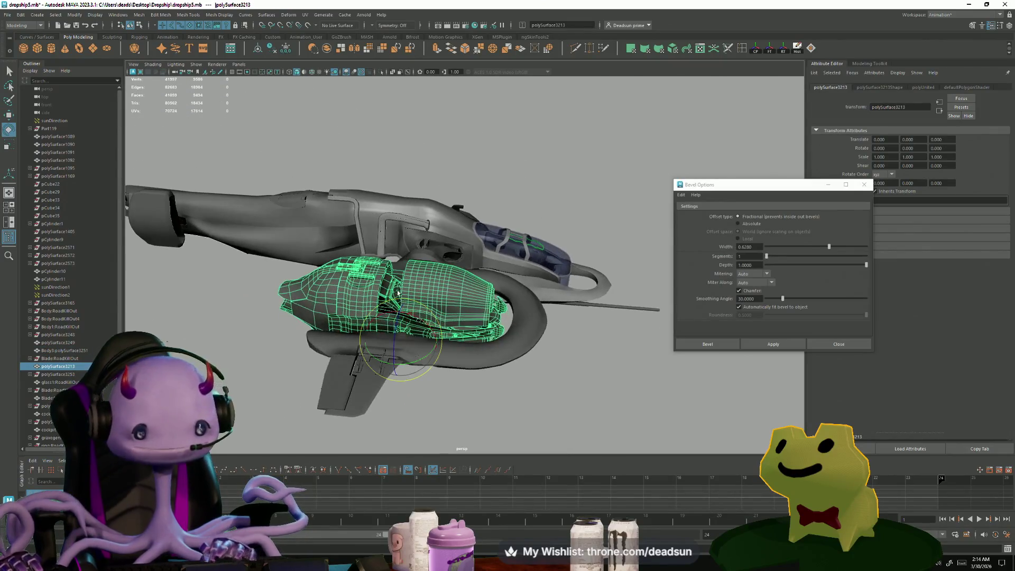
mouse_move(422, 324)
mouse_down()
mouse_move(479, 378)
mouse_move(397, 338)
mouse_up()
Step: Orbit around the cockpit, undo the recent selection changes and deselect the engine pod
click(475, 376)
click(353, 309)
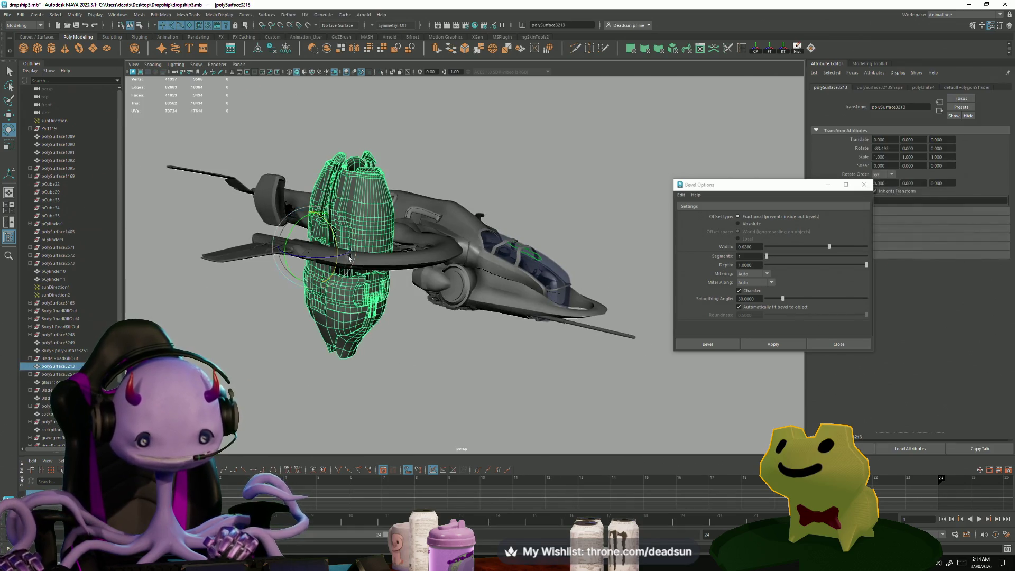
click(338, 317)
mouse_move(338, 317)
alt+mouse_down()
mouse_move(315, 324)
mouse_move(328, 300)
mouse_move(324, 224)
mouse_move(262, 344)
mouse_move(236, 333)
mouse_move(268, 347)
alt+mouse_up()
alt+right_drag(268, 348, 628, 391)
mouse_move(629, 391)
alt+mouse_down()
mouse_move(453, 340)
mouse_move(460, 331)
mouse_move(411, 346)
mouse_move(303, 324)
mouse_move(329, 327)
alt+mouse_up()
key(ctrl+z)
key(shift+z)
key(ctrl+z)
click(412, 346)
Step: Select the body mesh Body3:polySurface3251 and the edge loop around the window rim
scroll(329, 327, up, 5)
click(452, 293)
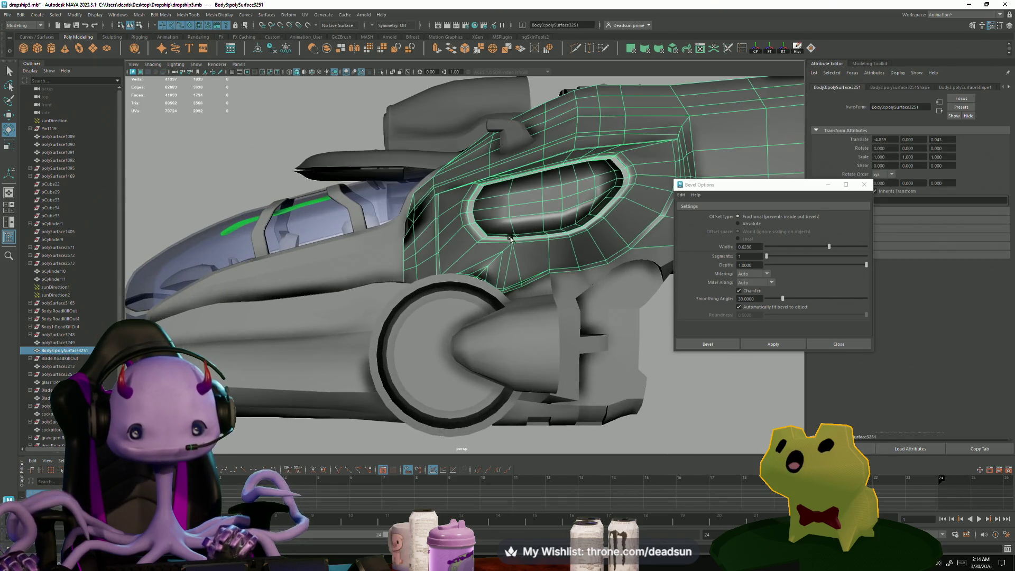
scroll(452, 292, up, 5)
alt+drag(628, 347, 410, 320)
right_drag(410, 319, 410, 301)
double_click(247, 315)
alt+drag(326, 310, 370, 314)
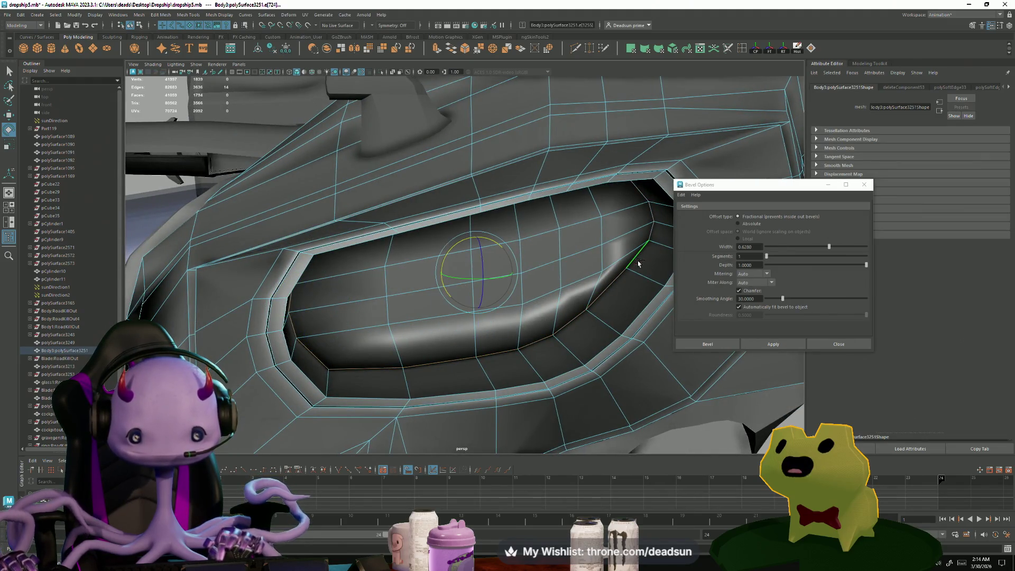
mouse_move(638, 263)
alt+mouse_down()
mouse_move(591, 255)
mouse_move(558, 227)
alt+mouse_up()
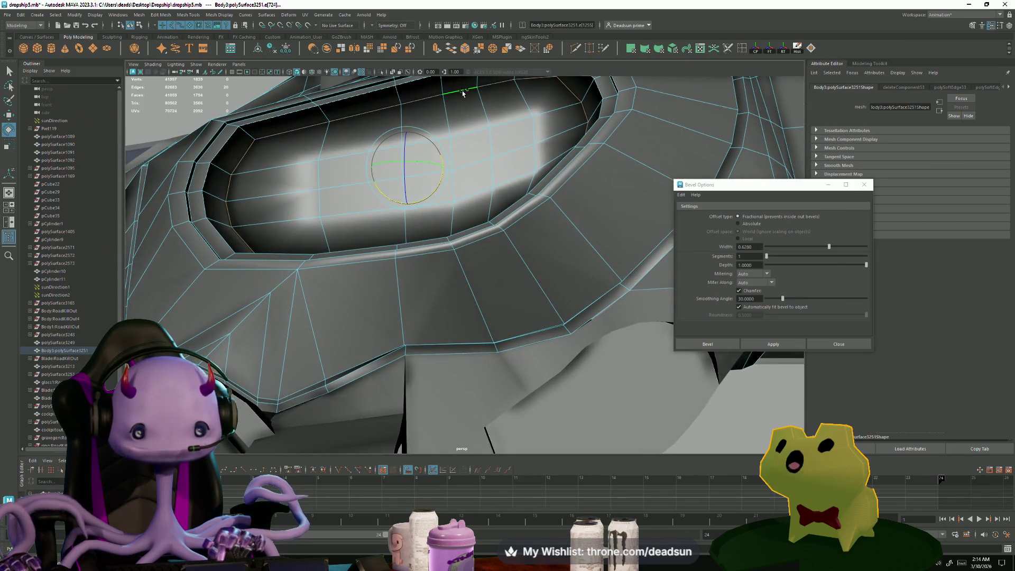
Step: Apply Mesh Display > Harden Edge to the window rim edges
click(143, 14)
mouse_move(157, 14)
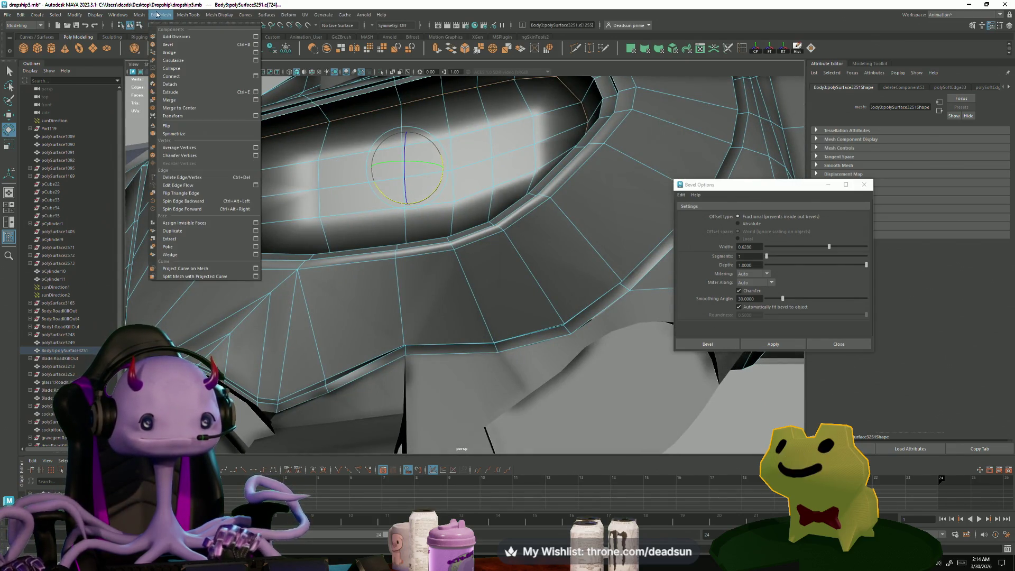
mouse_move(197, 12)
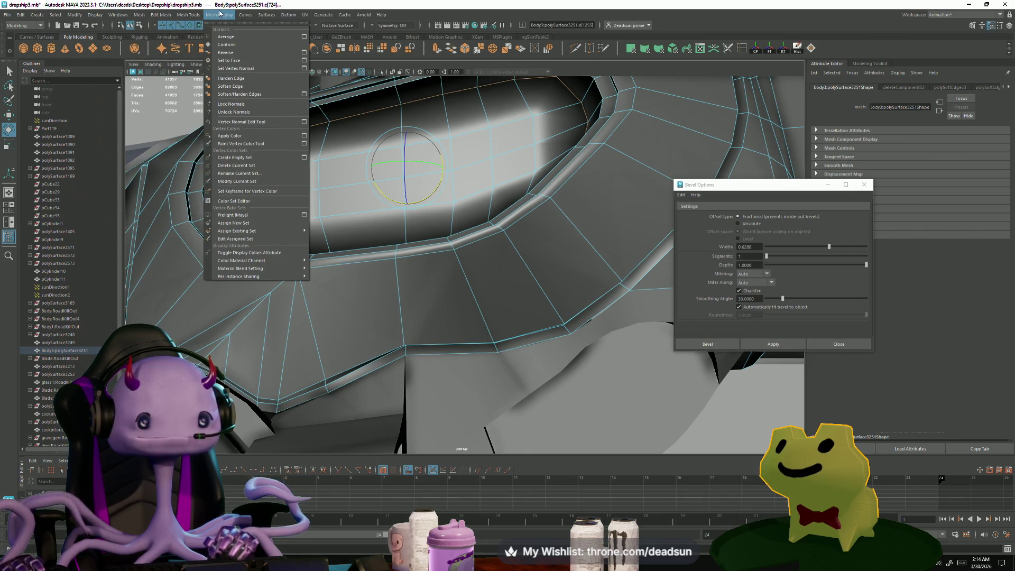
mouse_move(251, 17)
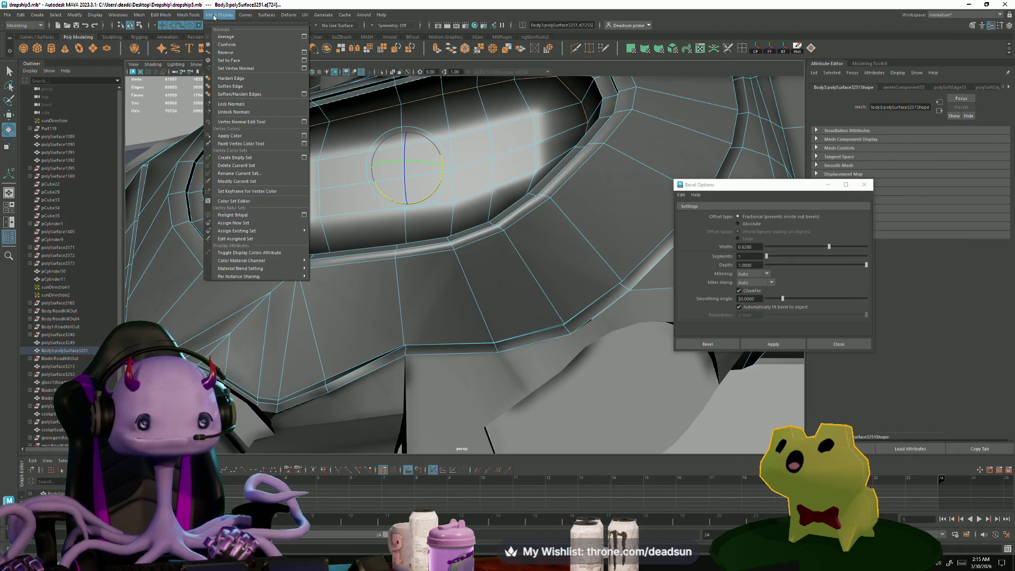
click(236, 84)
Step: Zoom onto the cowling, apply Harden Edge to its edge, then deselect the hull
scroll(370, 238, down, 5)
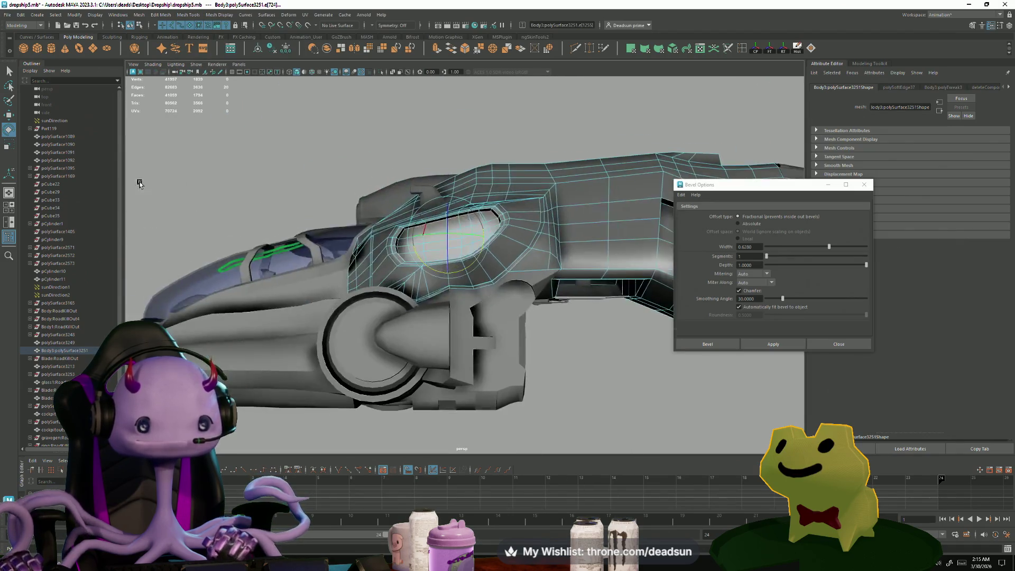
alt+drag(370, 238, 449, 250)
scroll(449, 249, up, 10)
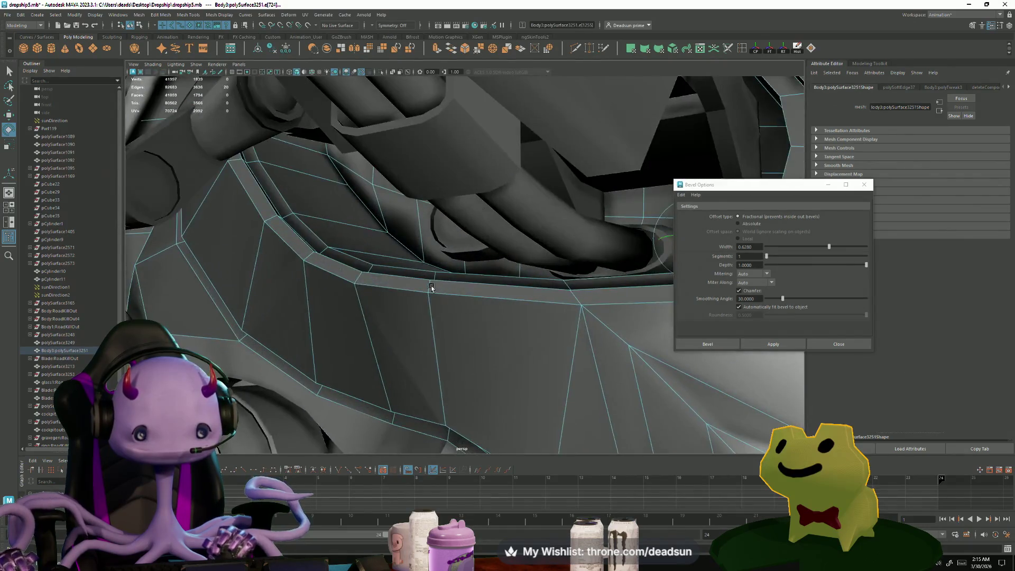
alt+drag(397, 243, 397, 242)
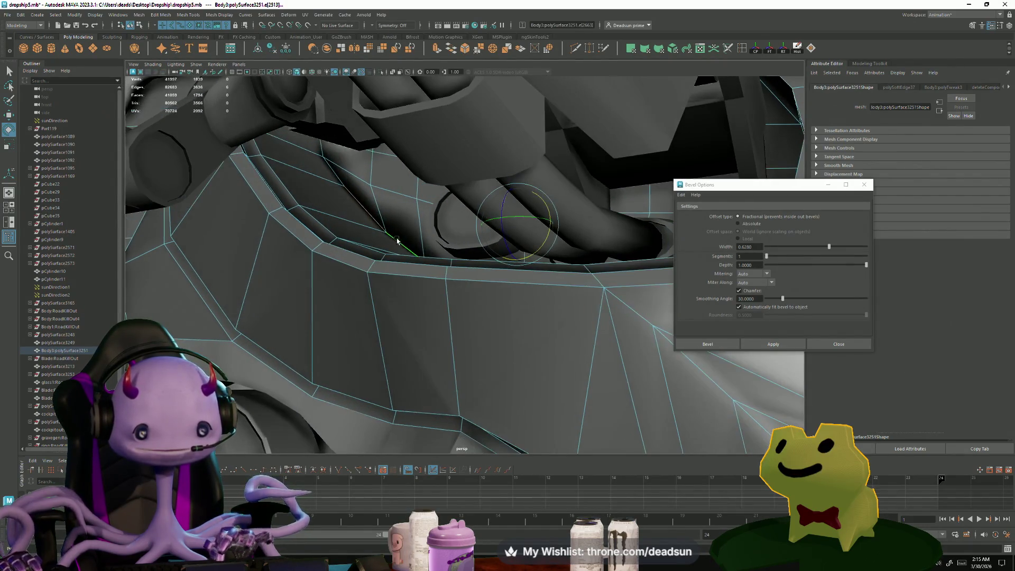
mouse_move(329, 162)
alt+mouse_down()
mouse_move(536, 239)
mouse_move(502, 317)
mouse_move(391, 281)
mouse_move(479, 296)
alt+mouse_up()
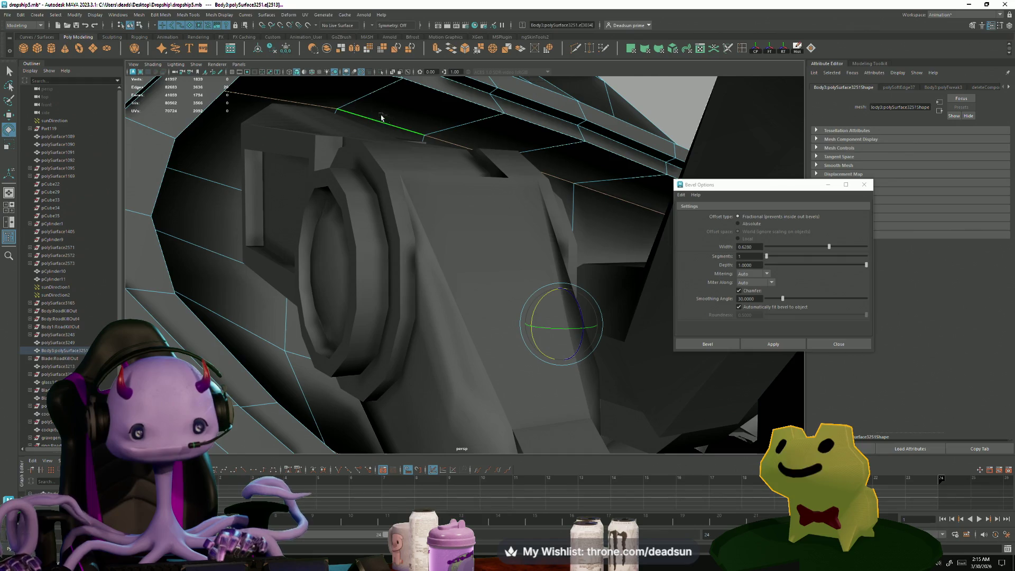
click(152, 17)
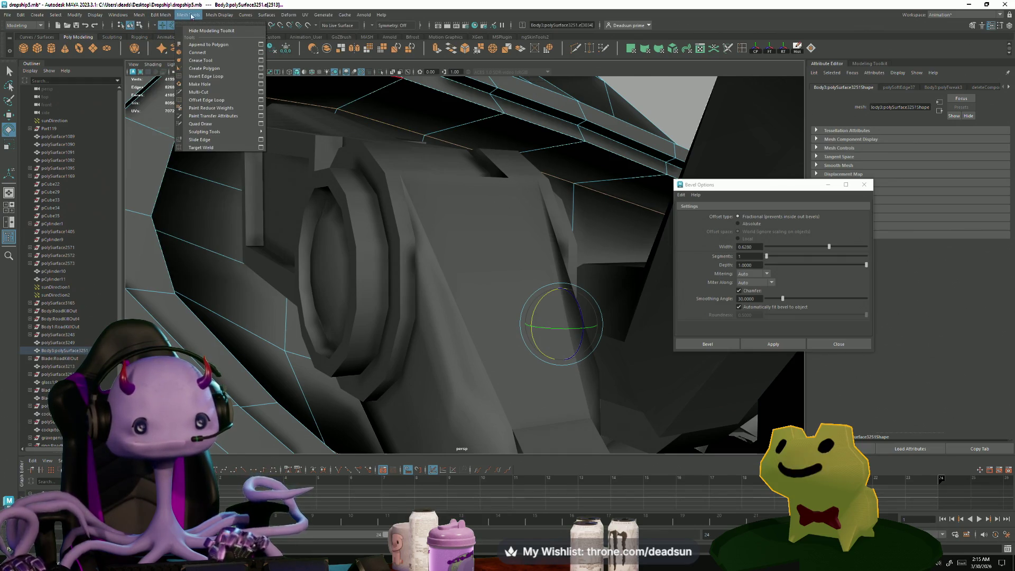
mouse_move(218, 14)
click(233, 82)
mouse_move(233, 159)
alt+mouse_down()
mouse_move(222, 204)
mouse_move(301, 228)
mouse_move(434, 235)
alt+mouse_up()
click(529, 241)
mouse_move(529, 241)
alt+mouse_down()
mouse_move(537, 215)
mouse_move(580, 228)
mouse_move(464, 256)
mouse_move(547, 263)
mouse_move(450, 277)
mouse_move(619, 314)
mouse_move(390, 320)
mouse_move(407, 317)
mouse_move(433, 285)
alt+mouse_up()
Step: Switch the body mesh to edge mode and select its panel-line edges
click(433, 285)
right_drag(432, 284, 428, 265)
click(416, 298)
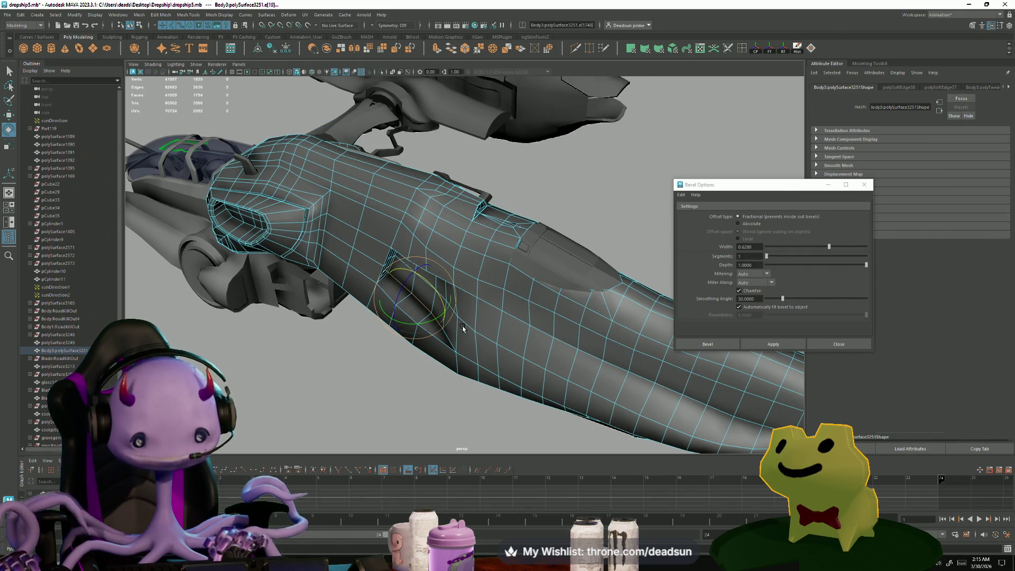
shift+click(449, 342)
mouse_move(449, 342)
alt+mouse_down()
mouse_move(359, 348)
mouse_move(402, 275)
mouse_move(455, 246)
mouse_move(421, 312)
mouse_move(405, 266)
alt+mouse_up()
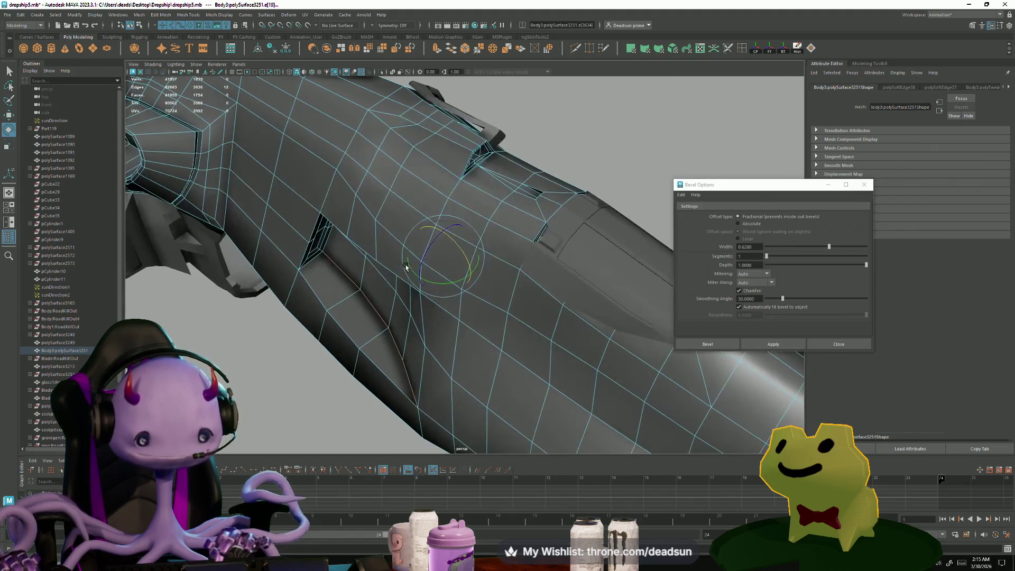
Step: Harden the selected panel edges, then deselect and orbit to a full side view
click(223, 16)
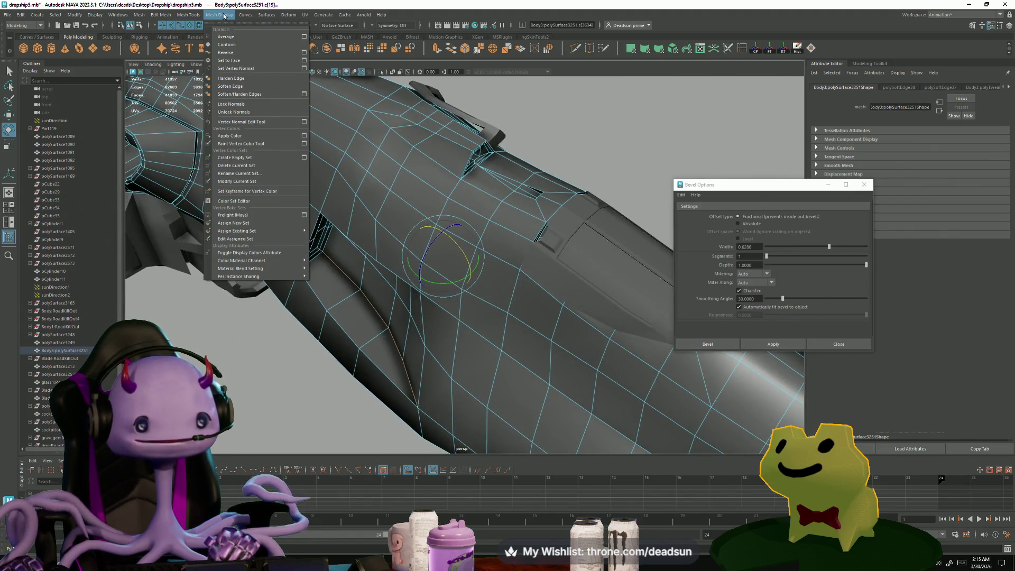
click(237, 81)
scroll(312, 222, down, 5)
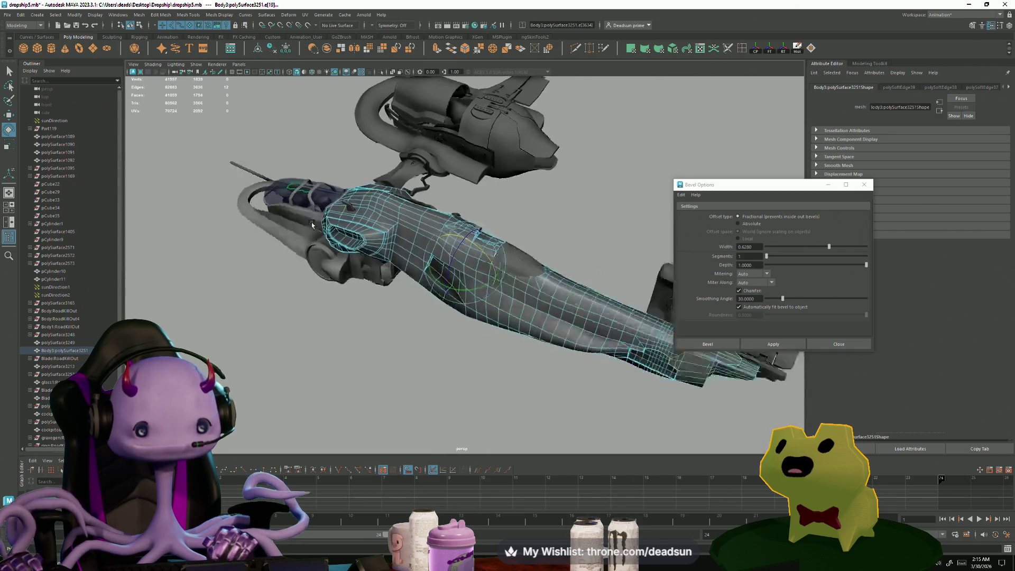
alt+drag(312, 222, 540, 188)
click(539, 187)
scroll(328, 248, down, 5)
mouse_move(329, 249)
alt+mouse_down()
mouse_move(340, 290)
mouse_move(354, 205)
mouse_move(347, 217)
mouse_move(378, 221)
mouse_move(472, 271)
alt+mouse_up()
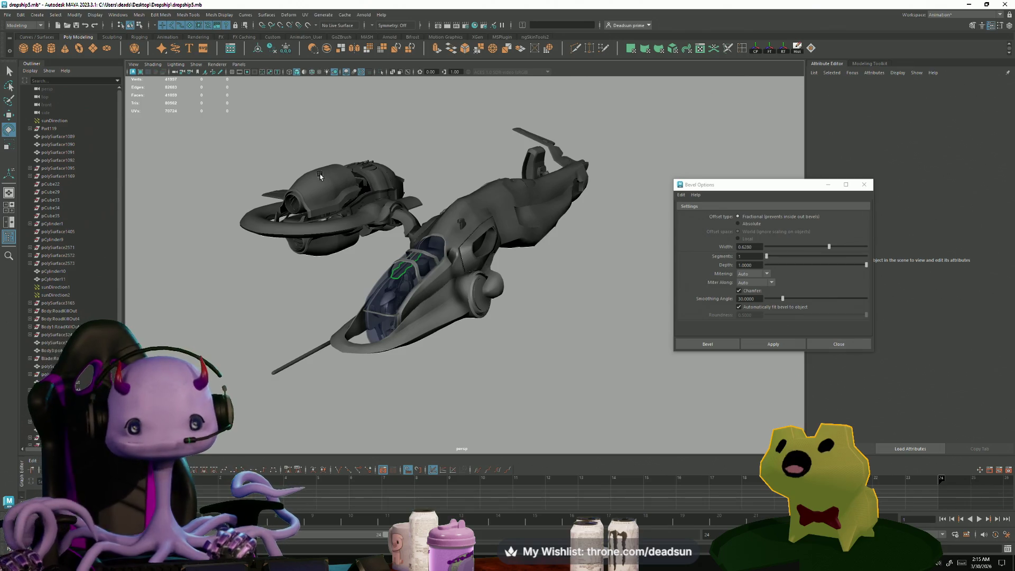
Step: Select cylinder pCylinder10 and its end-cap edge loop in edge mode
alt+drag(472, 271, 402, 267)
click(402, 267)
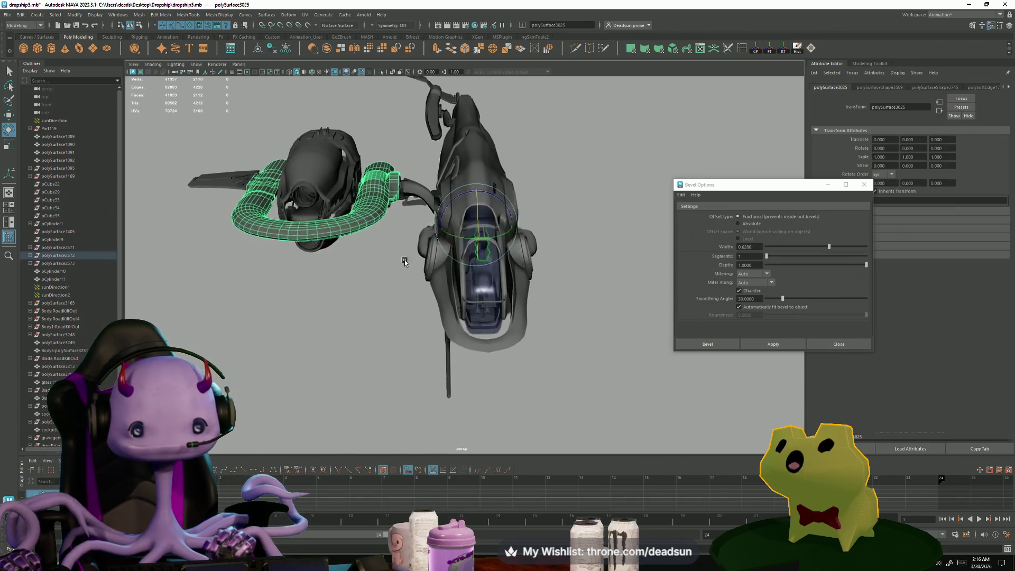
scroll(504, 285, up, 5)
click(358, 244)
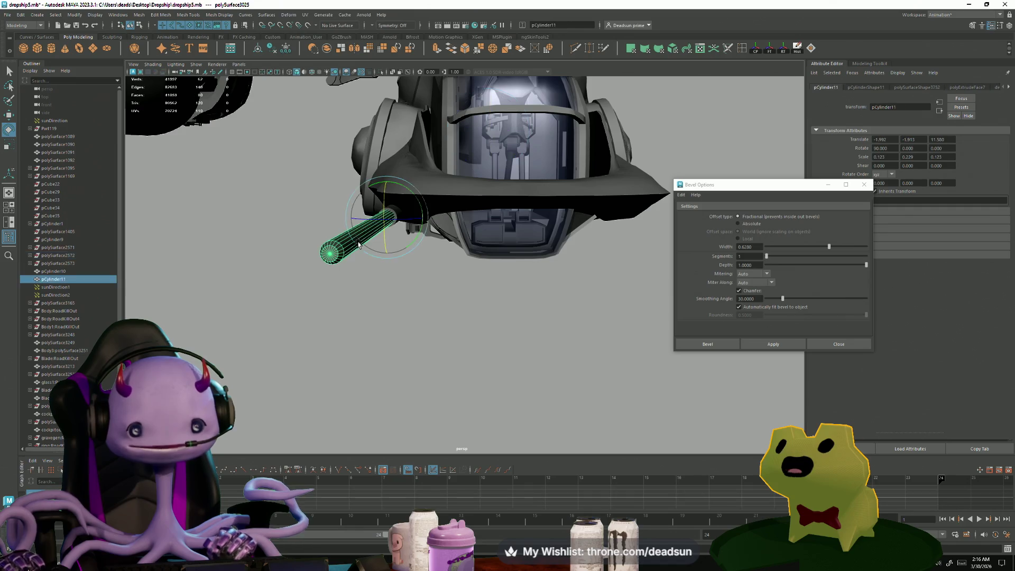
alt+drag(358, 245, 359, 243)
mouse_move(475, 299)
alt+mouse_down()
mouse_move(484, 296)
mouse_move(448, 298)
mouse_move(538, 311)
alt+mouse_up()
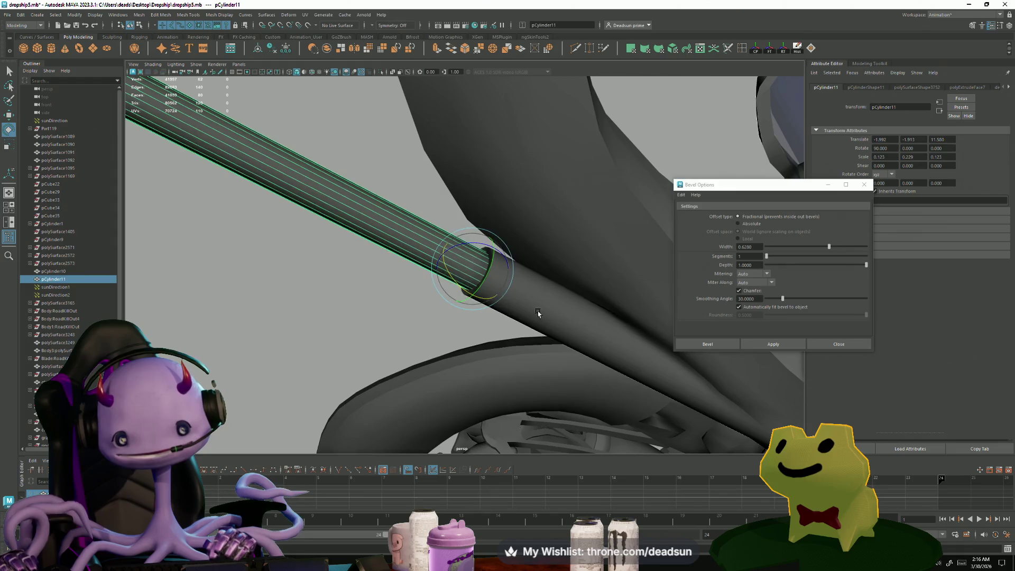
click(495, 267)
alt+right_drag(495, 267, 590, 332)
right_drag(500, 256, 502, 243)
double_click(508, 257)
Step: Bevel the end edge loop with width 0.628 and 1 segment, then orbit to inspect it
click(745, 343)
alt+drag(581, 296, 382, 214)
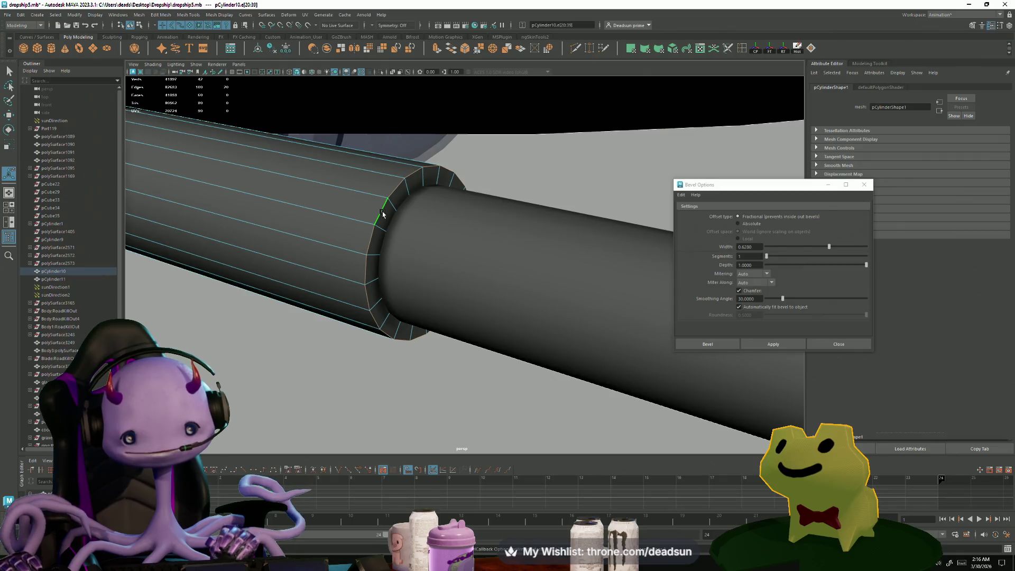
click(794, 340)
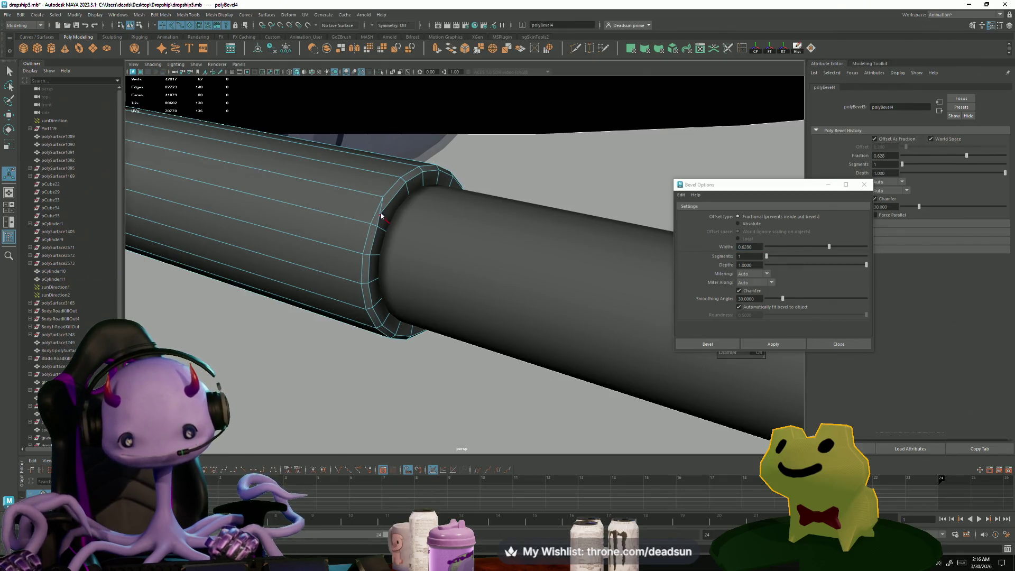
key(F9)
click(380, 217)
mouse_move(381, 219)
alt+mouse_down()
mouse_move(347, 209)
mouse_move(520, 254)
mouse_move(533, 283)
alt+mouse_up()
scroll(520, 254, up, 3)
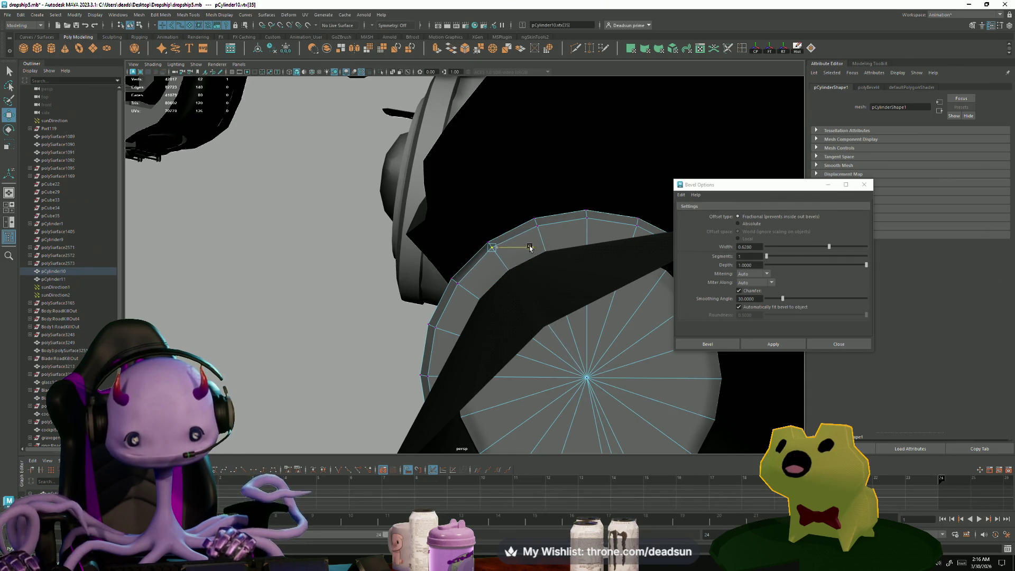
alt+drag(532, 249, 435, 272)
right_drag(434, 272, 618, 229)
Step: Deselect the cylinder and orbit to a new angle on the ship
click(619, 228)
mouse_move(619, 229)
alt+mouse_down()
mouse_move(349, 288)
mouse_move(323, 254)
mouse_move(328, 278)
mouse_move(349, 283)
mouse_move(295, 267)
mouse_move(152, 256)
mouse_move(280, 254)
mouse_move(397, 293)
mouse_move(453, 296)
alt+mouse_up()
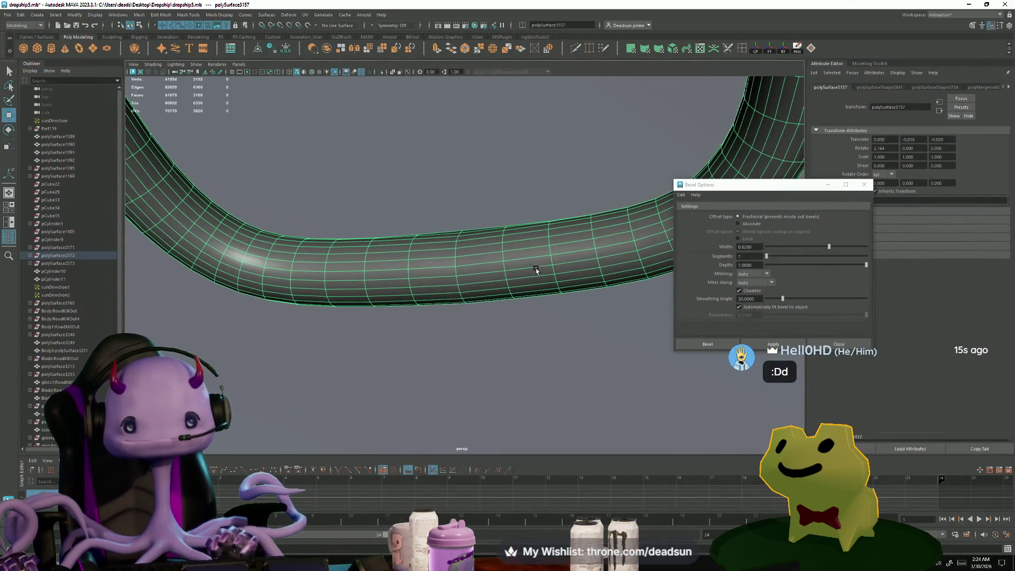
mouse_move(537, 270)
alt+mouse_down()
mouse_move(303, 198)
mouse_move(494, 182)
mouse_move(407, 262)
alt+mouse_up()
click(494, 182)
alt+right_drag(407, 262, 269, 277)
alt+drag(270, 277, 390, 296)
alt+right_drag(390, 296, 394, 301)
mouse_move(393, 300)
alt+mouse_down()
mouse_move(412, 330)
mouse_move(381, 305)
mouse_move(332, 296)
mouse_move(315, 315)
mouse_move(326, 355)
mouse_move(438, 382)
mouse_move(344, 305)
alt+mouse_up()
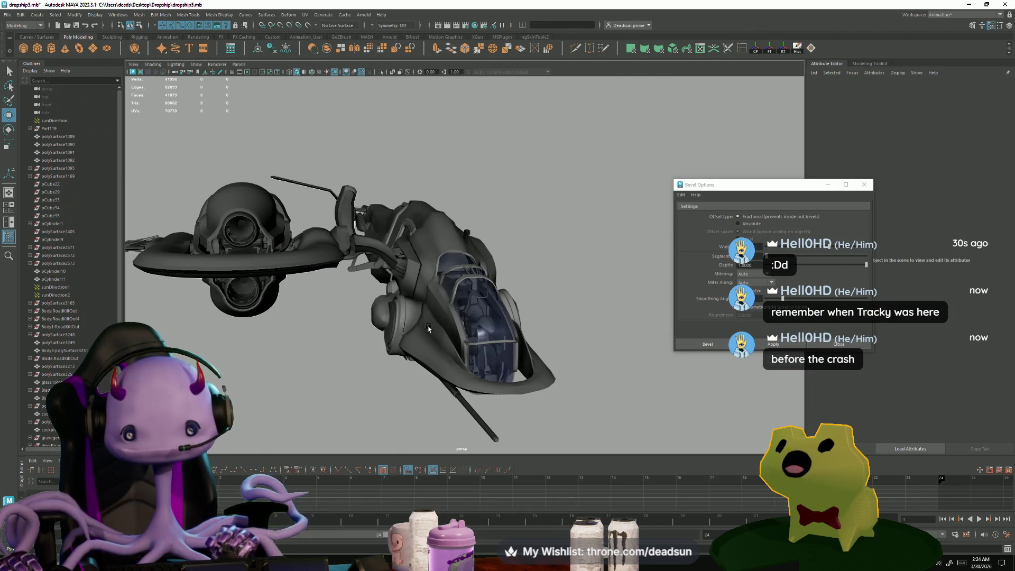
Step: Select Blade:RoadKillOut5, save the scene, then clear the selection and orbit to the ship's side
click(408, 265)
mouse_move(407, 266)
alt+mouse_down()
mouse_move(470, 320)
mouse_move(415, 335)
mouse_move(417, 358)
mouse_move(430, 354)
mouse_move(318, 228)
alt+mouse_up()
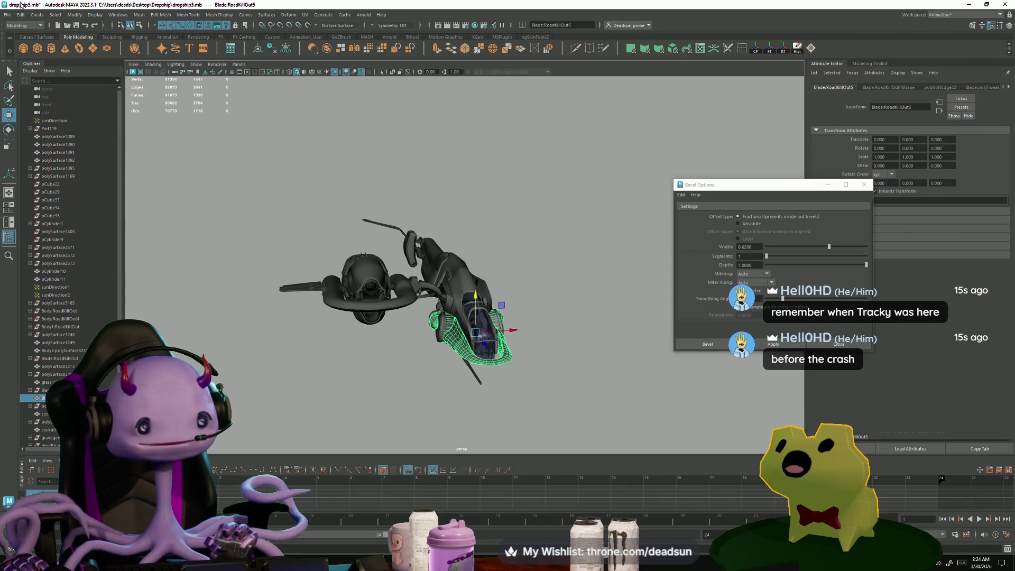
click(7, 14)
click(47, 51)
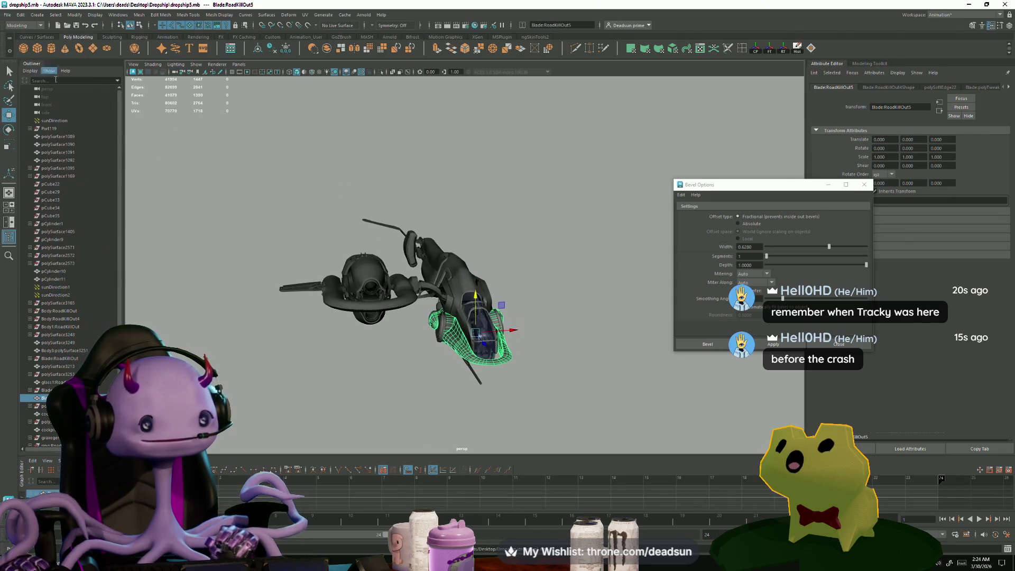
alt+right_drag(302, 299, 465, 320)
mouse_move(465, 320)
alt+mouse_down()
mouse_move(439, 319)
mouse_move(467, 321)
alt+mouse_up()
click(390, 335)
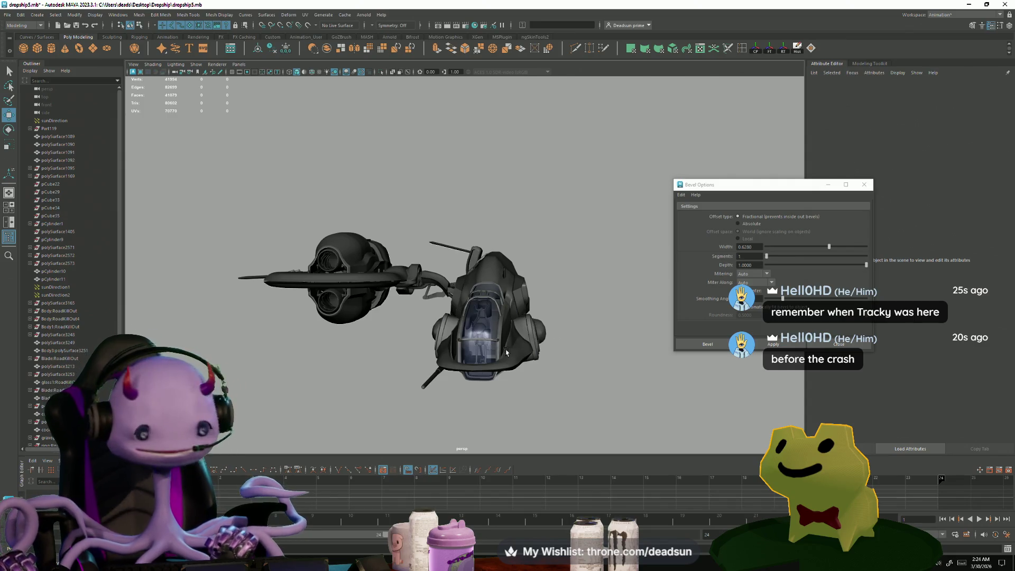
mouse_move(506, 352)
alt+mouse_down()
mouse_move(426, 360)
mouse_move(496, 349)
alt+mouse_up()
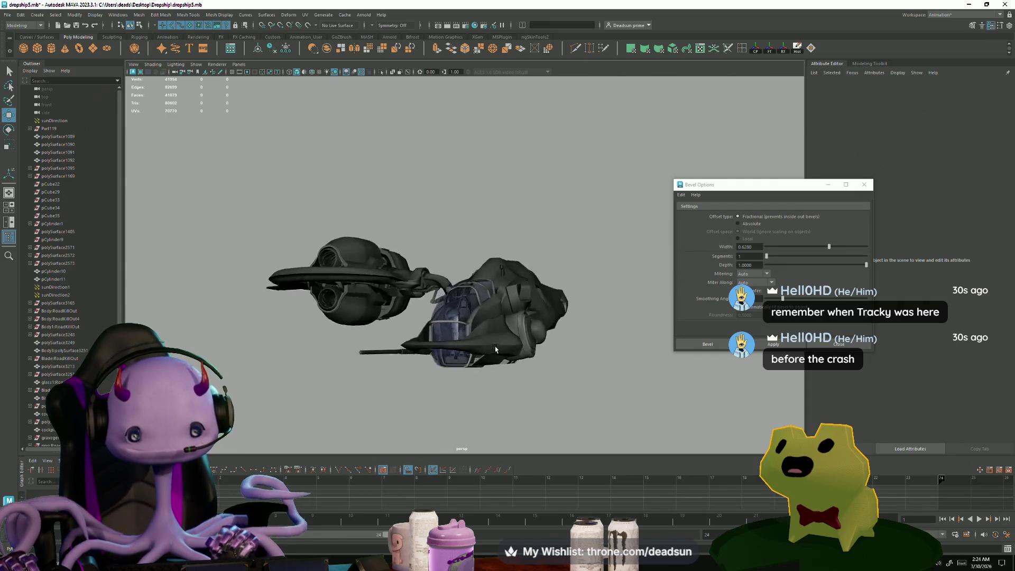
scroll(502, 317, up, 10)
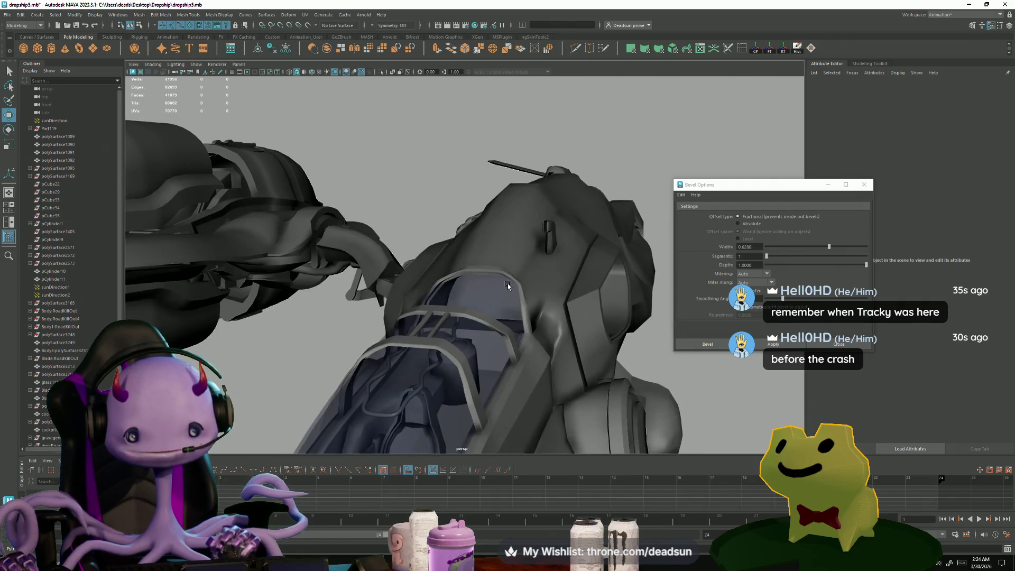
click(508, 285)
key(f)
mouse_move(529, 307)
alt+mouse_down()
mouse_move(617, 373)
mouse_move(587, 403)
mouse_move(435, 364)
alt+mouse_up()
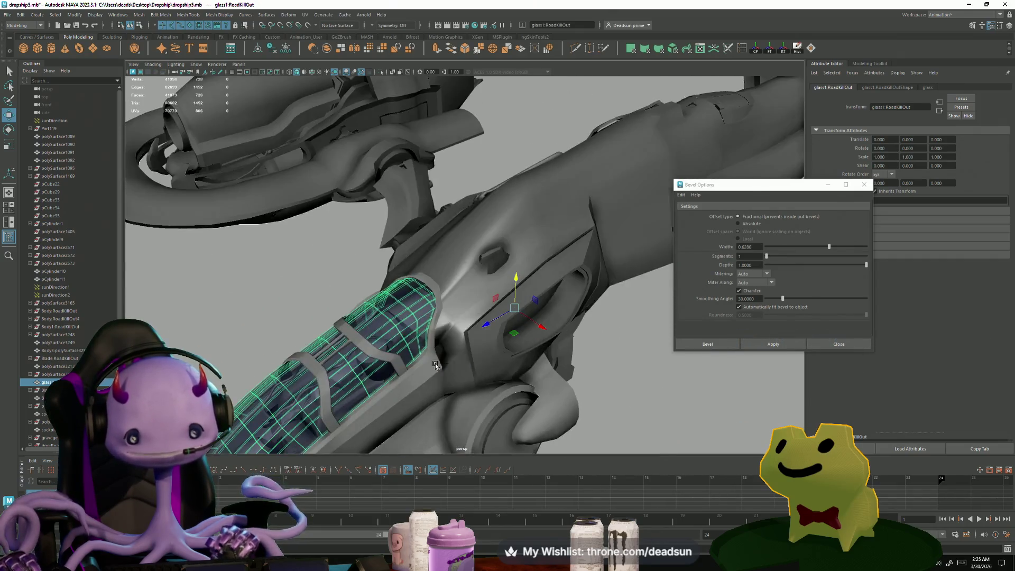
scroll(435, 364, down, 10)
mouse_move(365, 333)
alt+mouse_down()
mouse_move(385, 324)
mouse_move(363, 330)
mouse_move(396, 352)
mouse_move(373, 262)
alt+mouse_up()
click(372, 261)
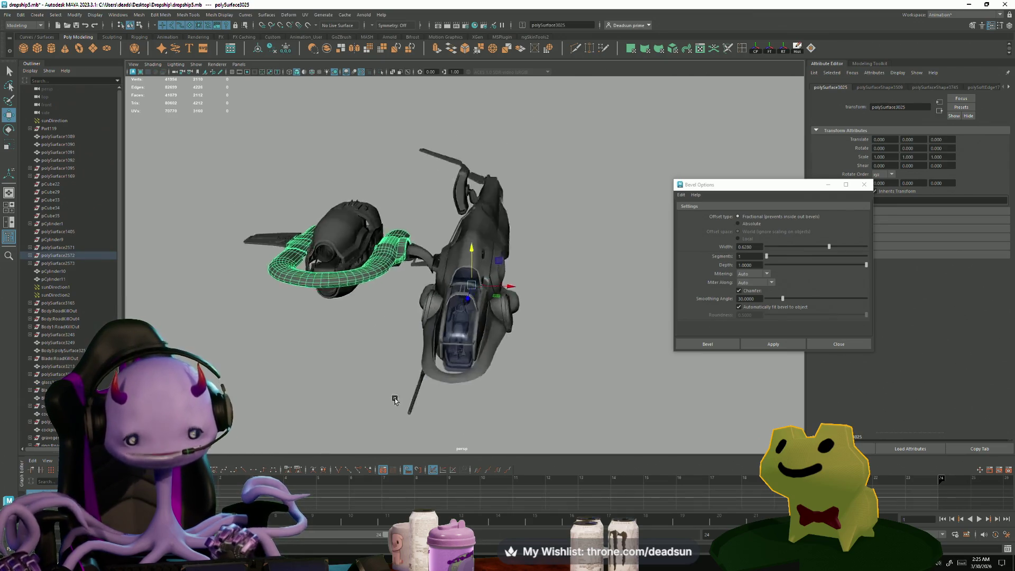
scroll(439, 339, up, 5)
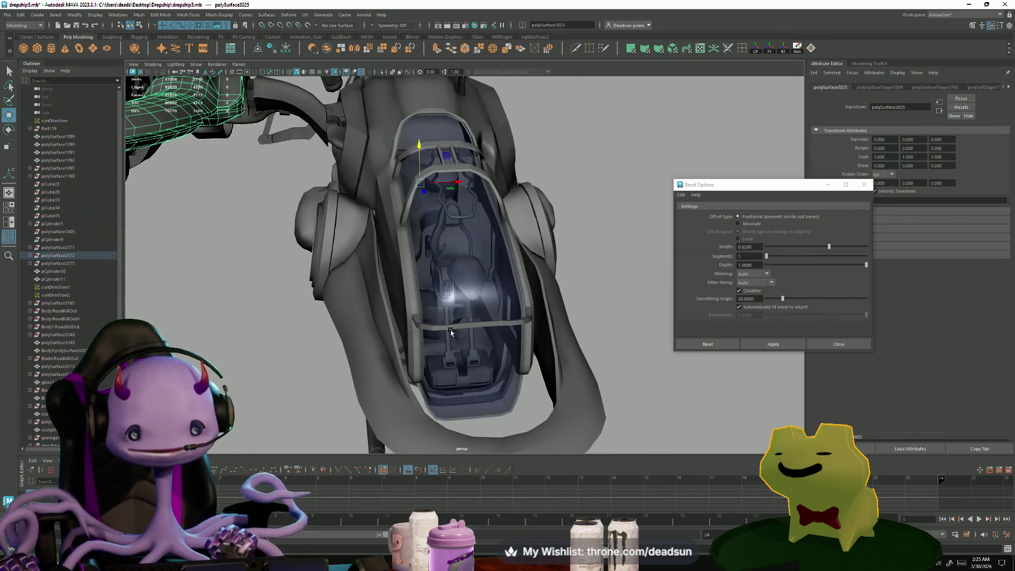
scroll(450, 332, up, 3)
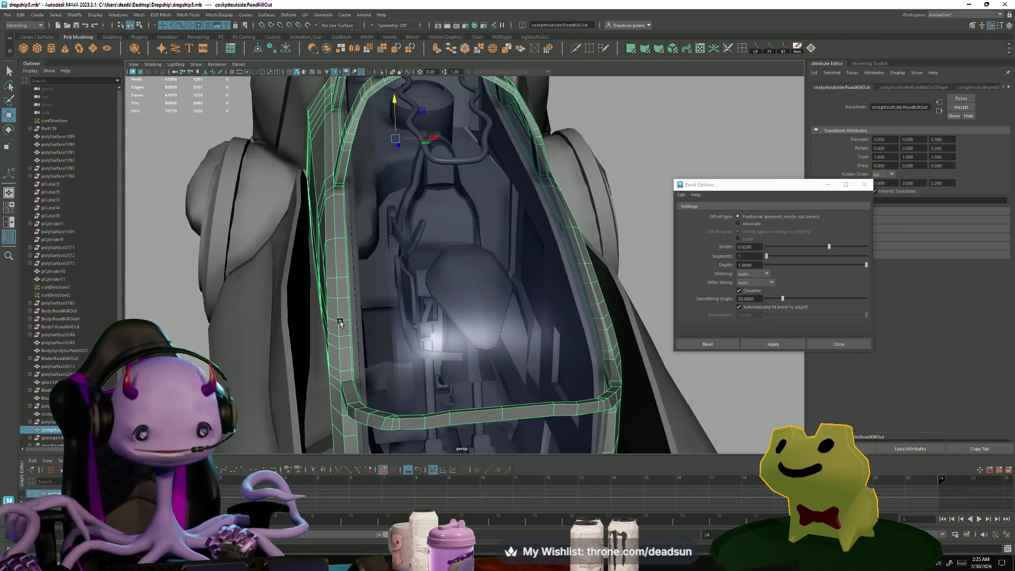
click(282, 221)
mouse_move(282, 221)
alt+mouse_down()
mouse_move(214, 229)
mouse_move(405, 251)
mouse_move(493, 237)
mouse_move(97, 224)
mouse_move(305, 271)
alt+mouse_up()
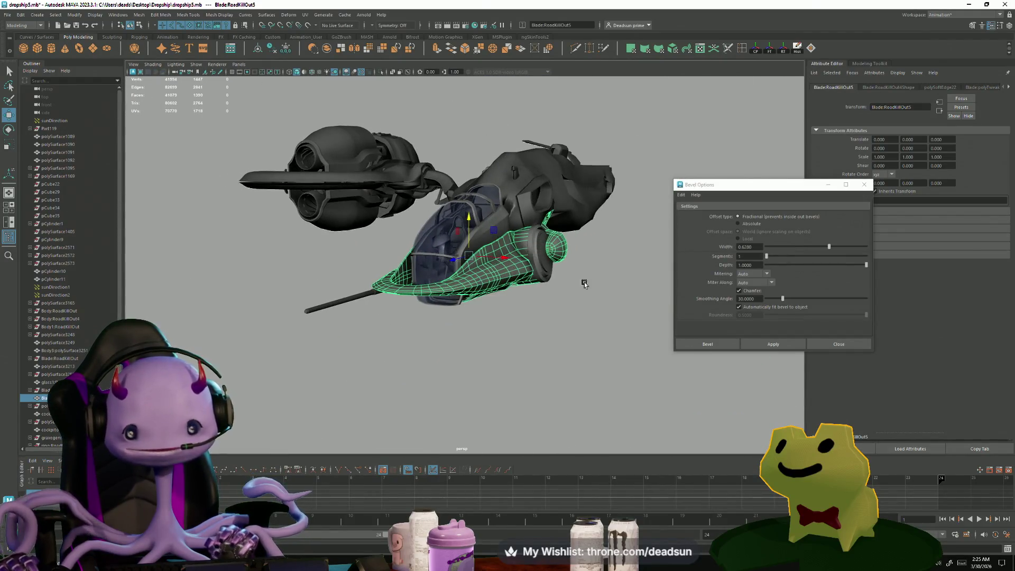
click(365, 365)
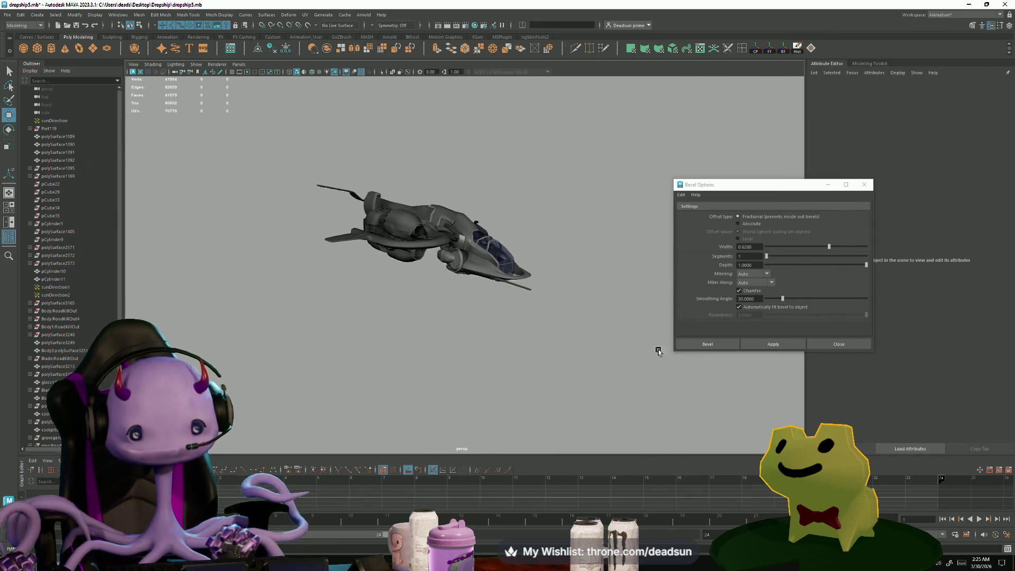
scroll(659, 346, up, 6)
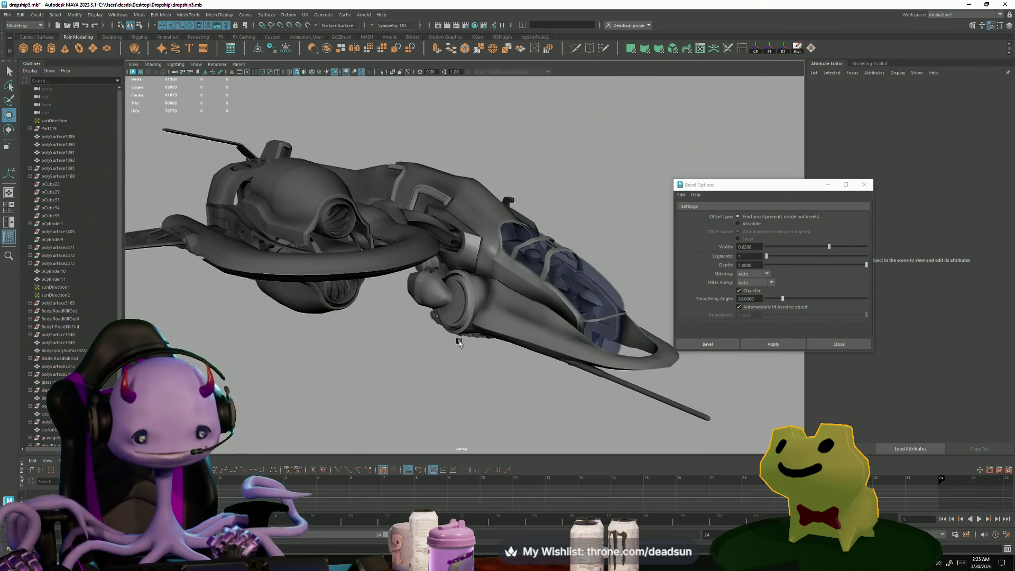
Step: Switch to the ship10Bridge Maya window and frame the small ship
mouse_move(459, 343)
alt+right_down()
mouse_move(304, 315)
mouse_move(426, 395)
alt+right_up()
key(alt+Tab)
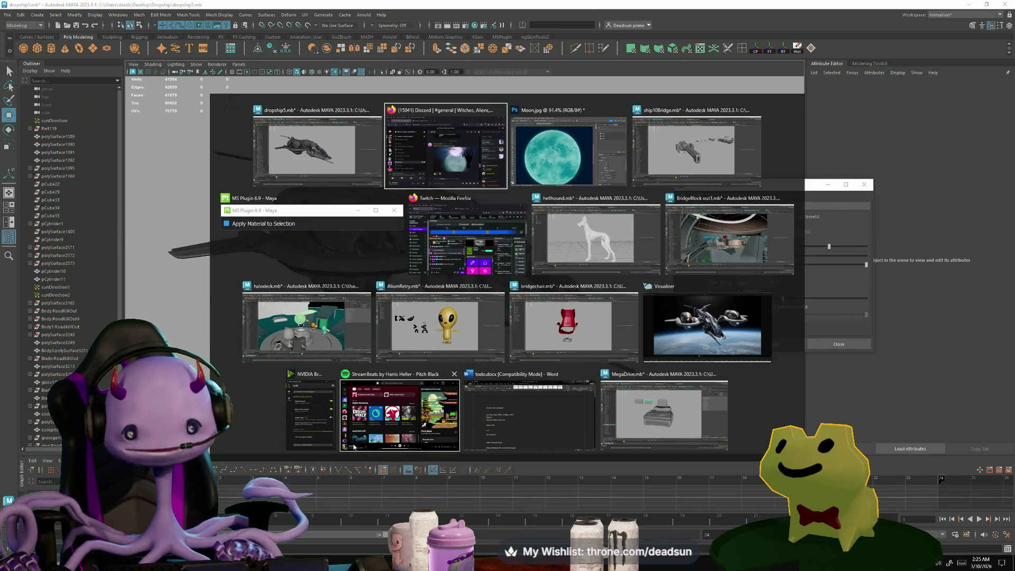
click(697, 140)
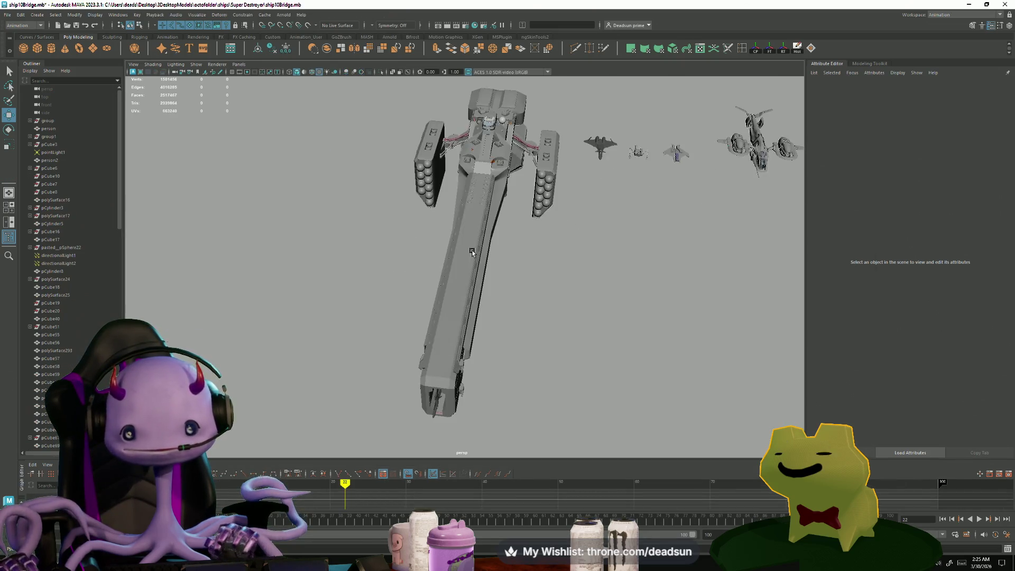
drag(661, 140, 692, 181)
key(f)
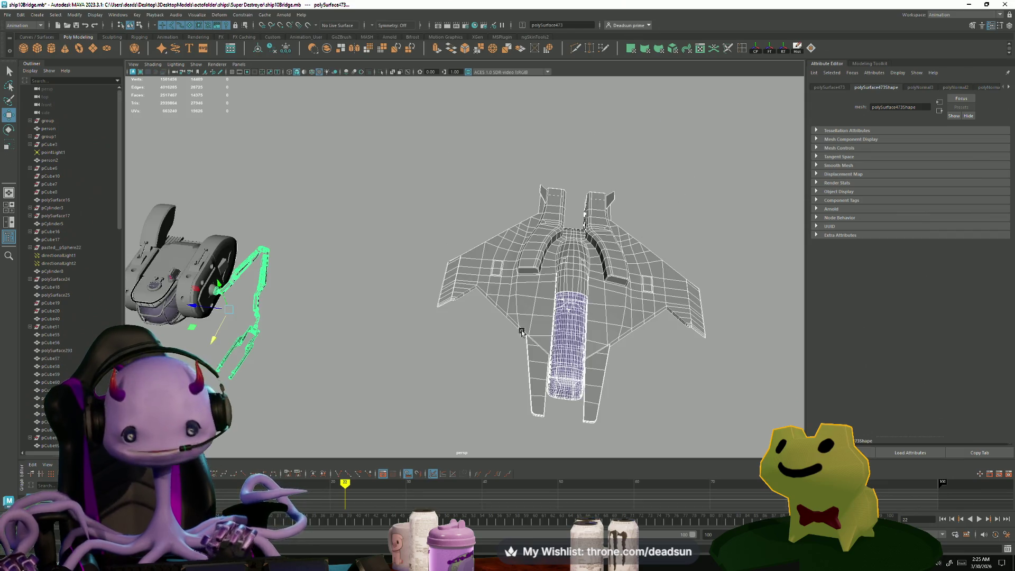
Step: Clear the selection and orbit and pan across the ships to a close side view of the hull
click(432, 360)
mouse_move(498, 358)
alt+mouse_down()
mouse_move(492, 380)
mouse_move(537, 344)
mouse_move(534, 276)
mouse_move(541, 351)
mouse_move(600, 376)
mouse_move(706, 360)
mouse_move(473, 331)
mouse_move(309, 334)
mouse_move(405, 364)
mouse_move(471, 332)
mouse_move(466, 360)
mouse_move(648, 330)
mouse_move(587, 356)
mouse_move(491, 357)
mouse_move(472, 340)
alt+mouse_up()
scroll(530, 372, up, 5)
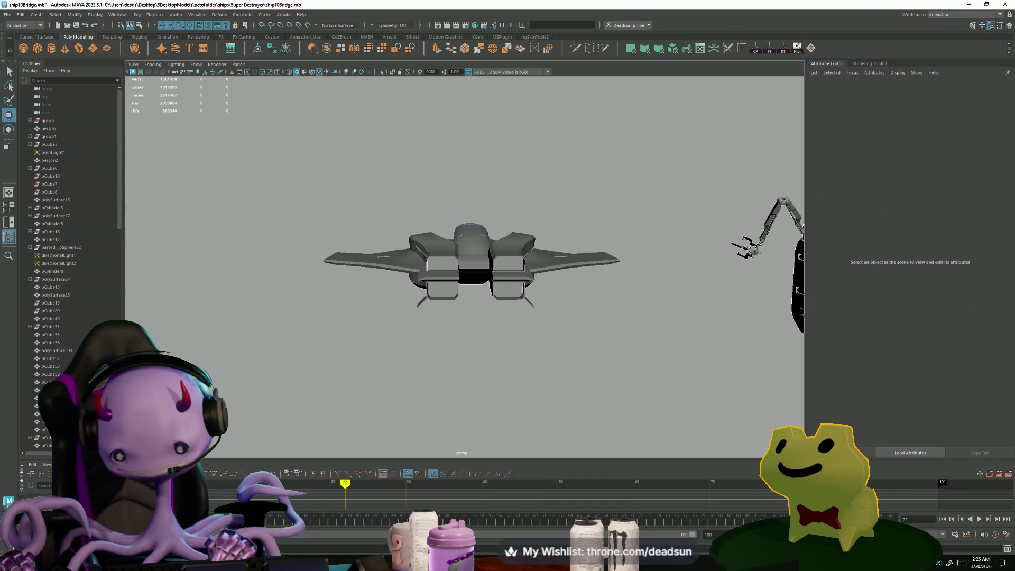
mouse_move(614, 425)
alt+mouse_down()
mouse_move(444, 373)
mouse_move(454, 423)
mouse_move(439, 391)
mouse_move(530, 344)
mouse_move(550, 380)
mouse_move(430, 370)
mouse_move(437, 409)
alt+mouse_up()
alt+middle_drag(290, 372, 538, 371)
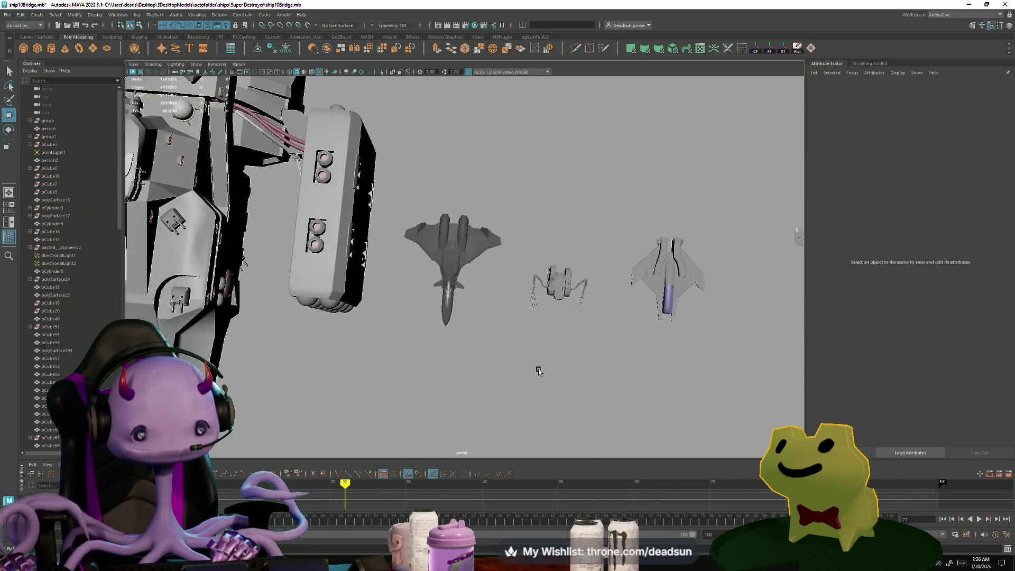
mouse_move(573, 395)
alt+mouse_down()
mouse_move(421, 370)
mouse_move(477, 324)
mouse_move(416, 383)
alt+mouse_up()
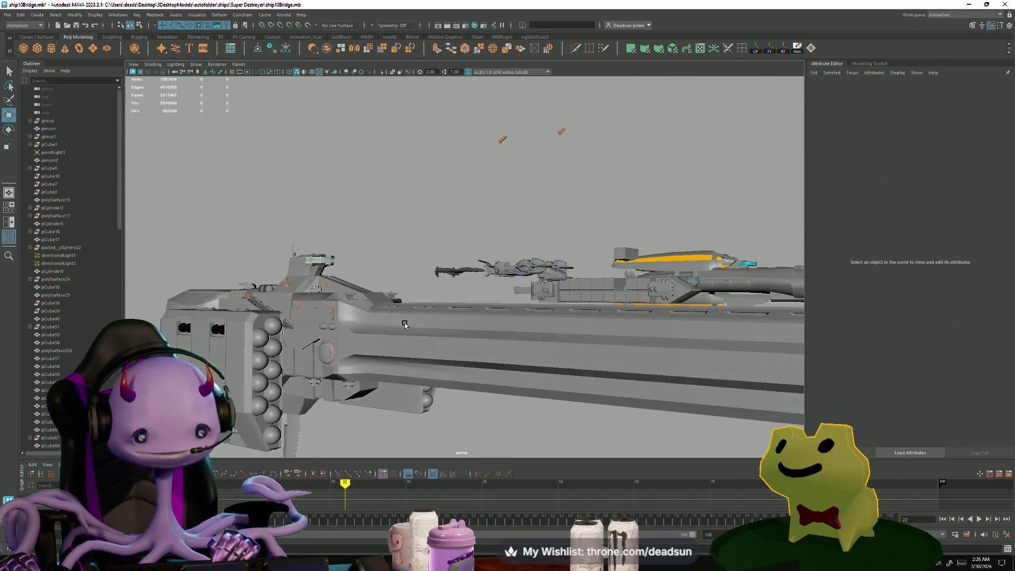
click(416, 383)
scroll(462, 405, up, 8)
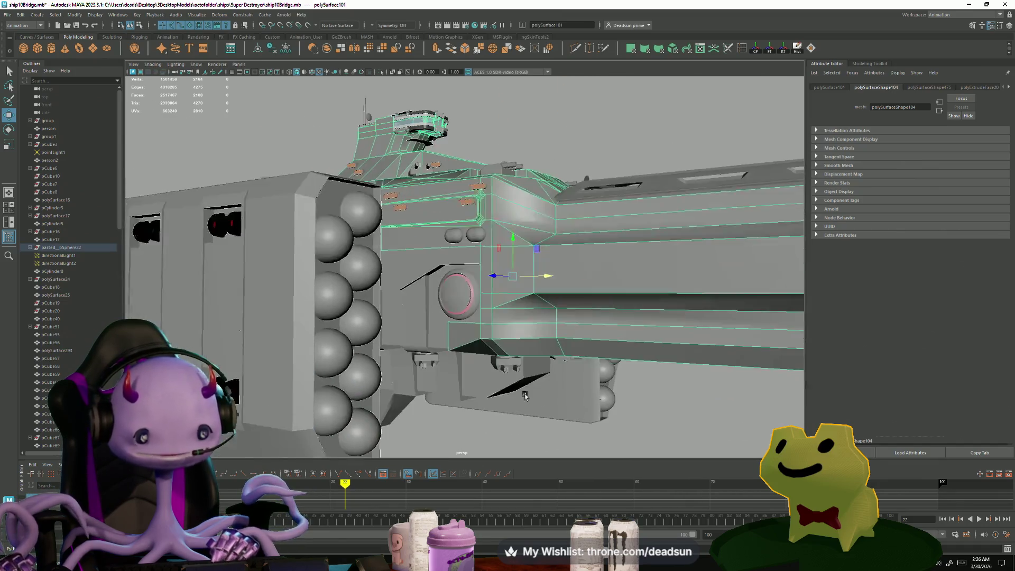
mouse_move(461, 404)
alt+mouse_down()
mouse_move(502, 391)
mouse_move(427, 279)
alt+mouse_up()
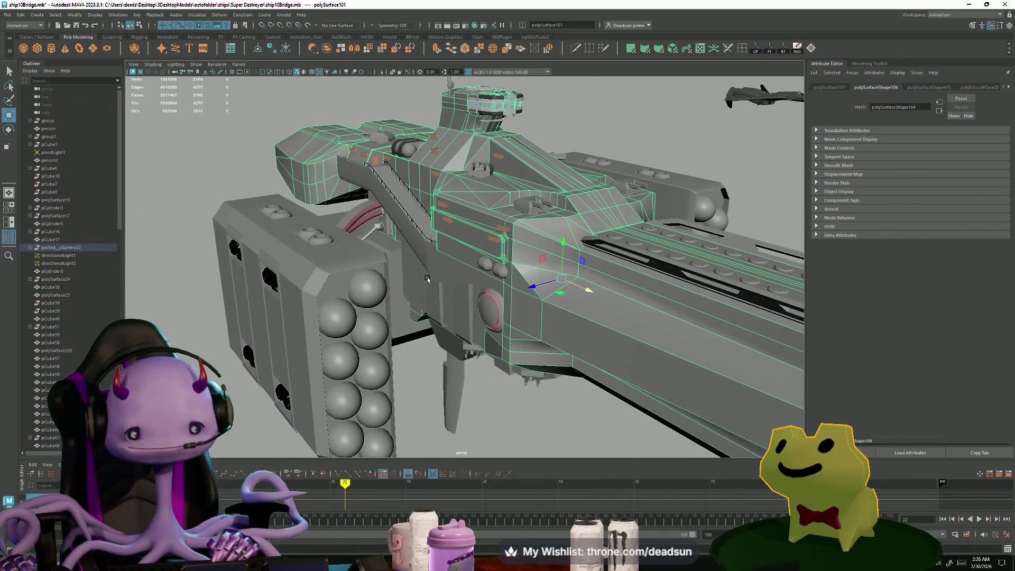
click(346, 258)
alt+drag(346, 259, 453, 420)
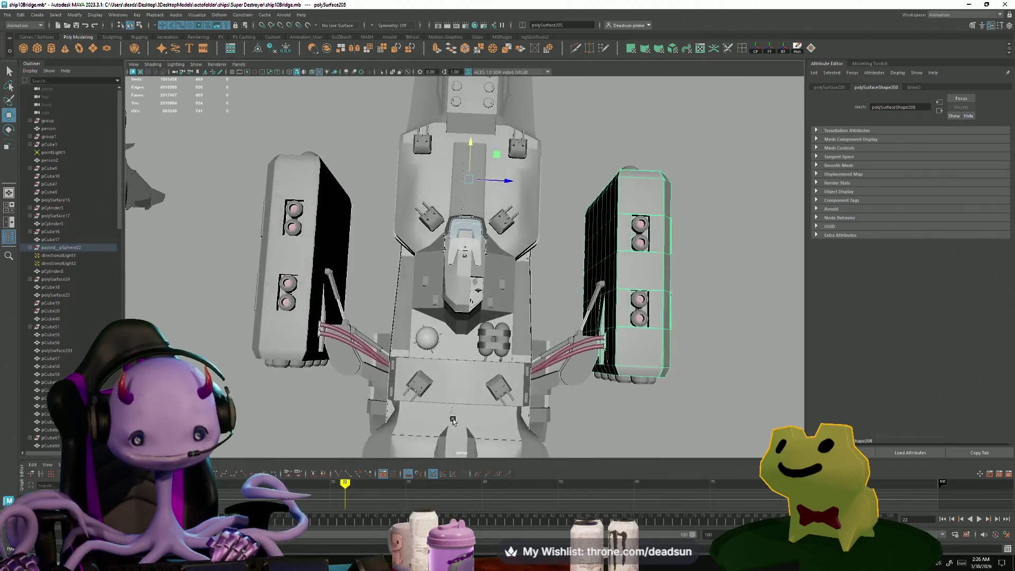
mouse_move(349, 355)
alt+mouse_down()
mouse_move(430, 373)
mouse_move(512, 423)
mouse_move(511, 305)
alt+mouse_up()
alt+right_drag(426, 337, 376, 396)
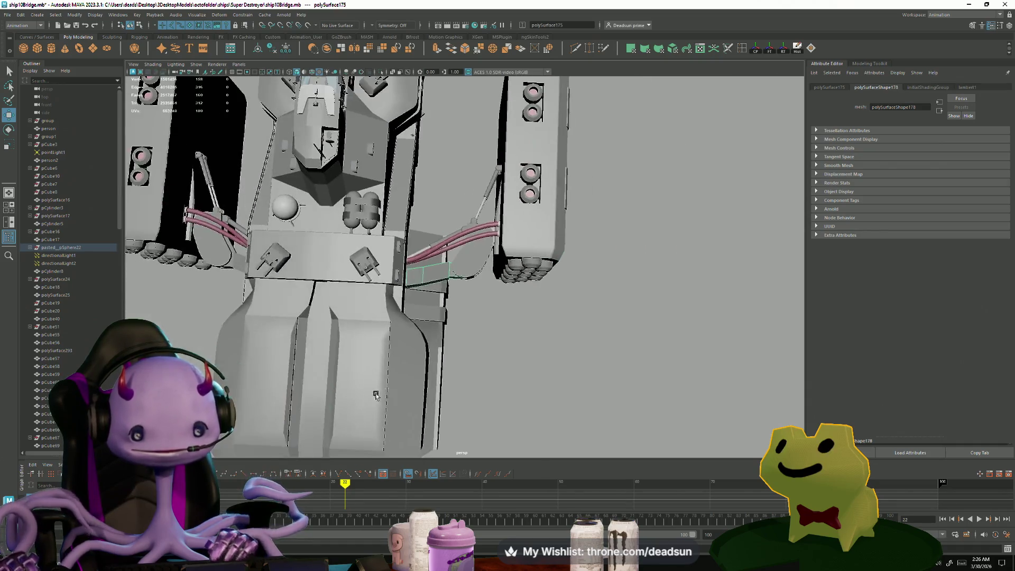
mouse_move(459, 327)
alt+mouse_down()
mouse_move(476, 318)
mouse_move(475, 345)
mouse_move(571, 296)
alt+mouse_up()
click(577, 333)
click(577, 333)
mouse_move(594, 358)
alt+mouse_down()
mouse_move(512, 389)
mouse_move(474, 367)
alt+mouse_up()
click(462, 313)
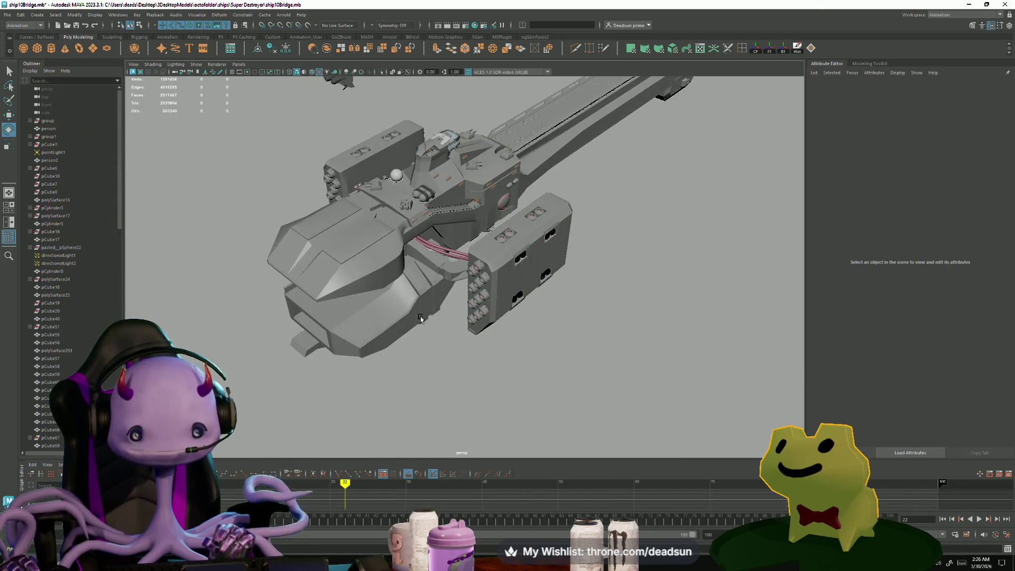
mouse_move(421, 316)
alt+mouse_down()
mouse_move(340, 335)
mouse_move(290, 324)
mouse_move(482, 360)
mouse_move(512, 226)
alt+mouse_up()
mouse_move(460, 355)
alt+mouse_down()
mouse_move(426, 374)
mouse_move(430, 363)
mouse_move(455, 375)
mouse_move(489, 369)
mouse_move(555, 384)
mouse_move(625, 376)
mouse_move(600, 412)
mouse_move(594, 405)
mouse_move(611, 397)
mouse_move(533, 277)
alt+mouse_up()
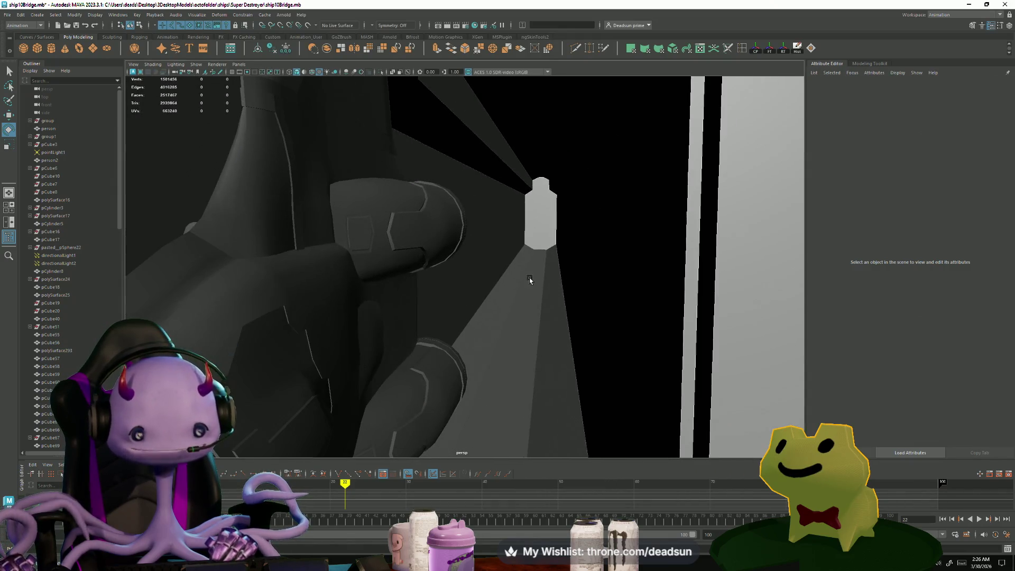
click(532, 276)
alt+drag(546, 368, 467, 322)
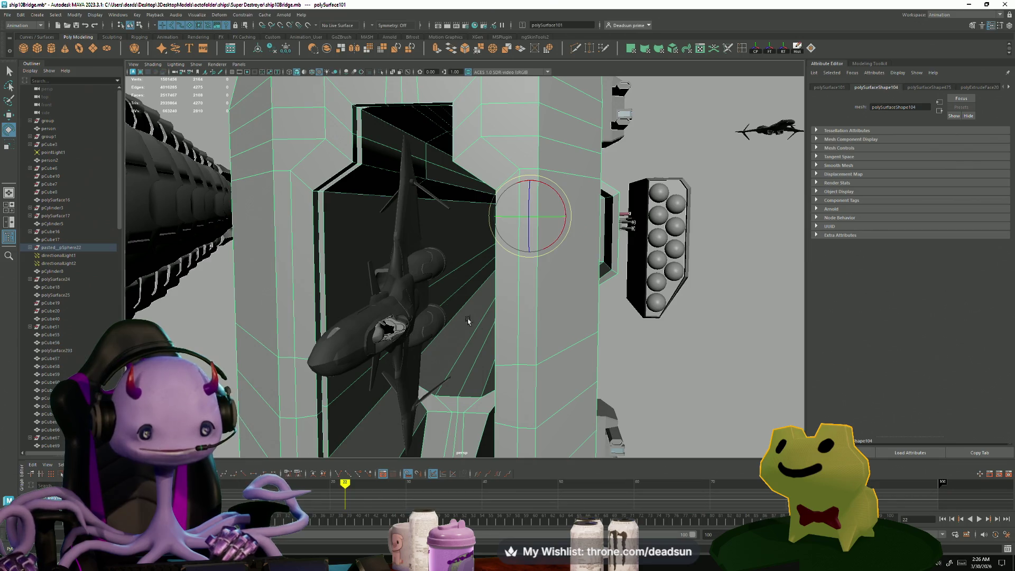
scroll(473, 399, down, 5)
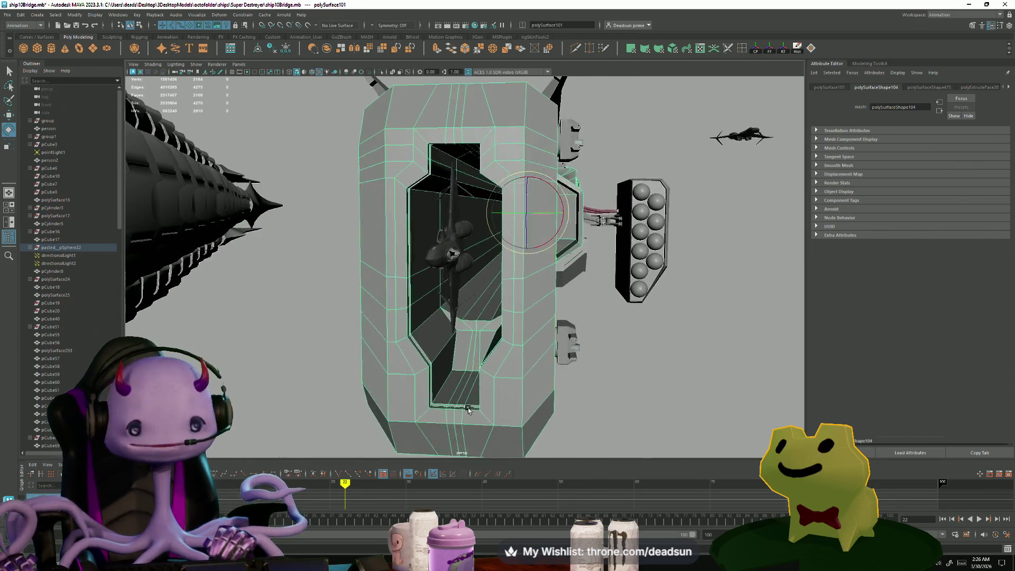
scroll(478, 420, up, 6)
scroll(479, 425, down, 5)
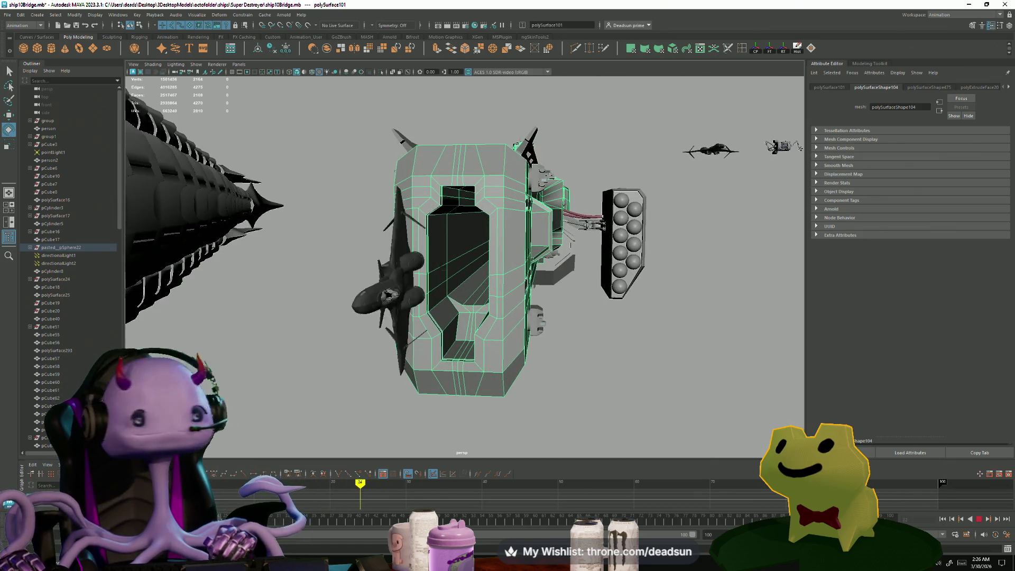
scroll(317, 344, down, 5)
alt+drag(317, 344, 396, 370)
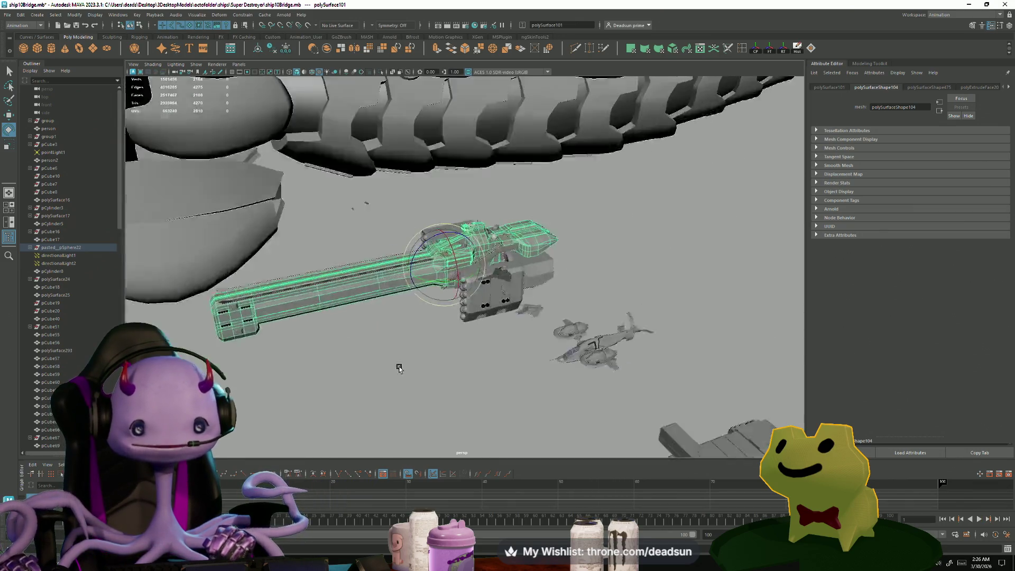
scroll(396, 370, down, 3)
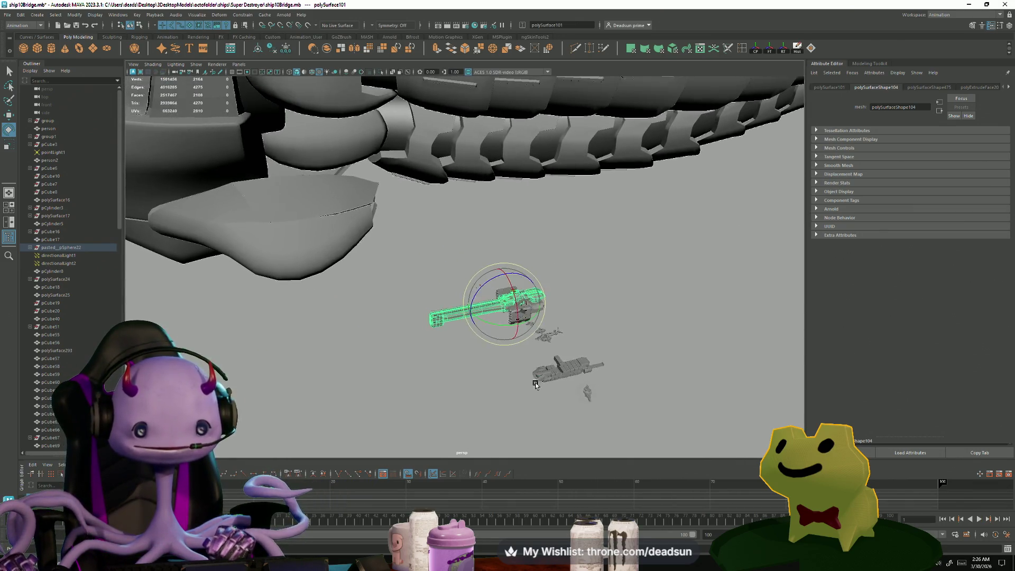
mouse_move(535, 384)
alt+mouse_down()
mouse_move(400, 351)
mouse_move(419, 344)
mouse_move(382, 390)
mouse_move(585, 417)
mouse_move(464, 340)
mouse_move(473, 335)
mouse_move(408, 321)
mouse_move(722, 407)
alt+mouse_up()
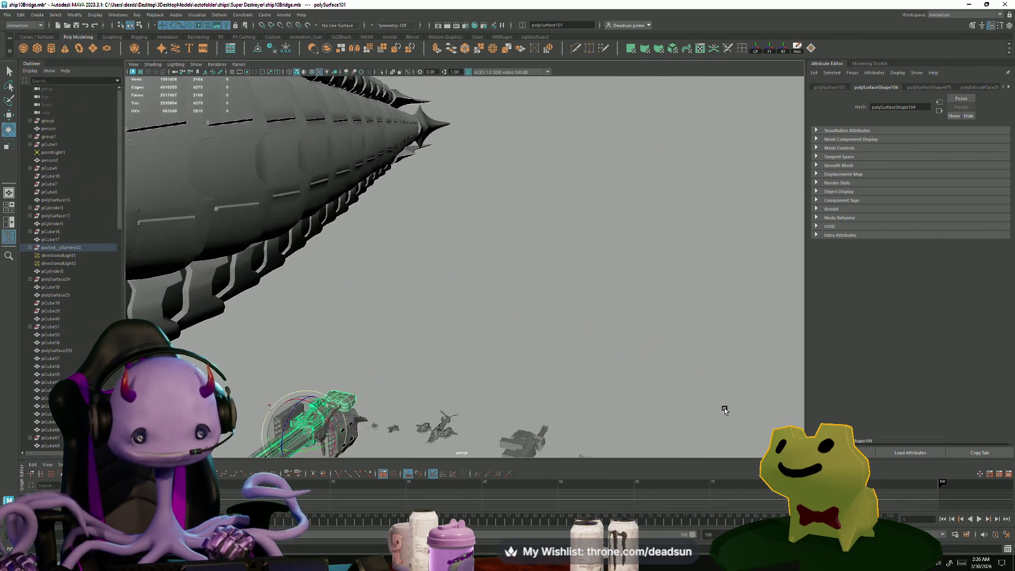
scroll(722, 408, up, 2)
alt+right_drag(426, 388, 754, 449)
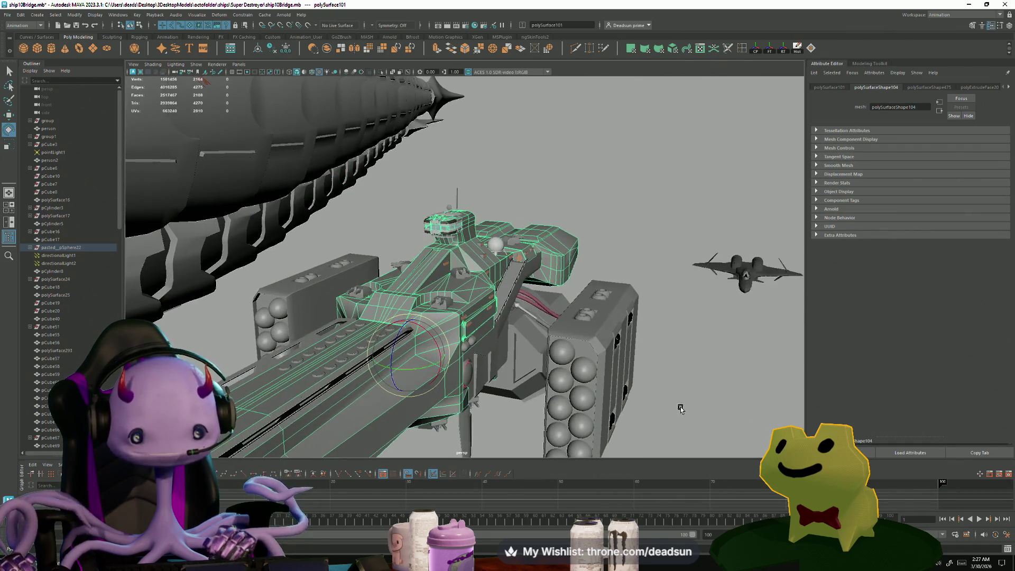
scroll(539, 362, down, 5)
mouse_move(540, 361)
alt+mouse_down()
mouse_move(296, 222)
mouse_move(336, 242)
mouse_move(344, 300)
mouse_move(580, 310)
alt+mouse_up()
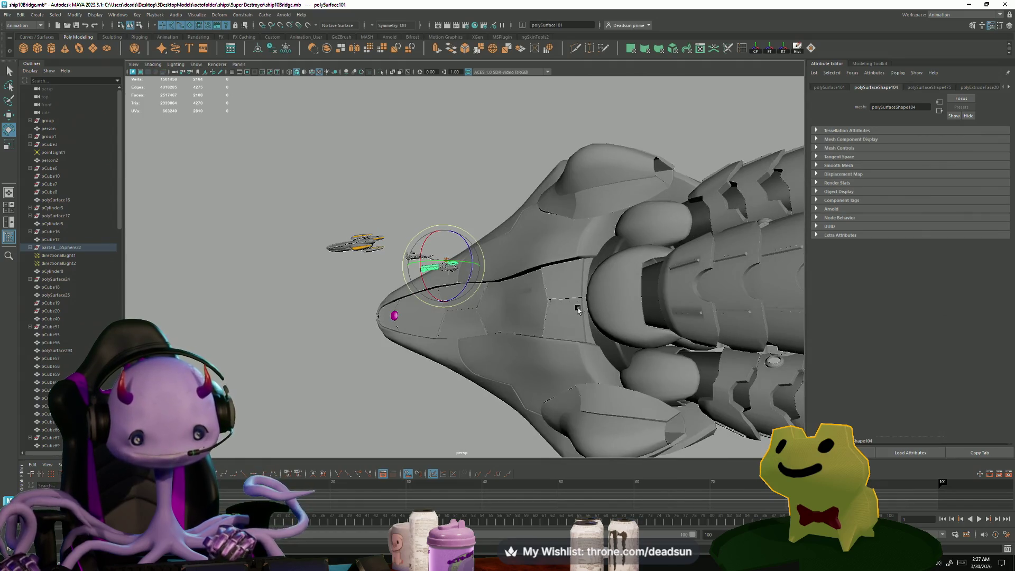
click(578, 310)
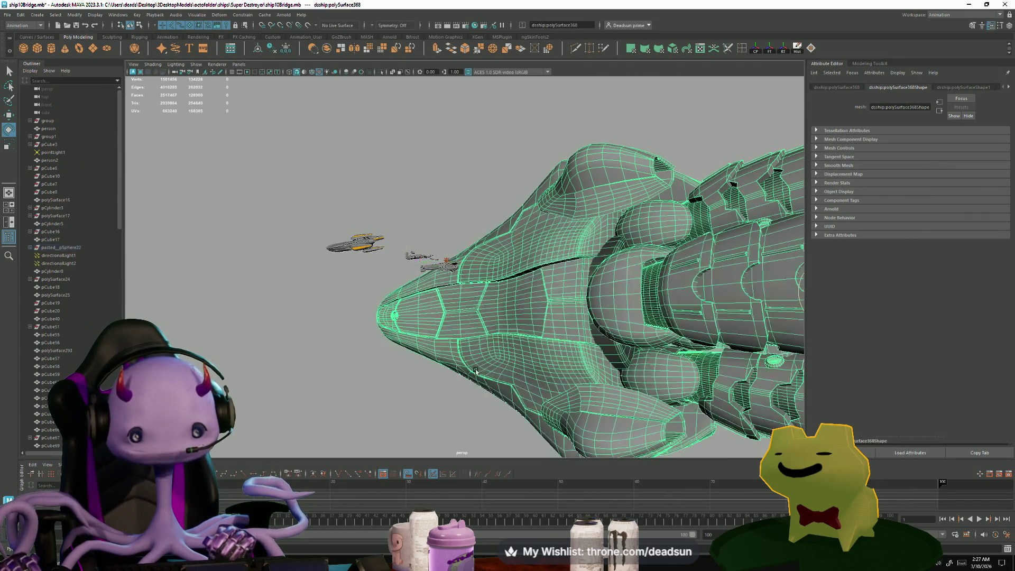
click(390, 398)
mouse_move(390, 398)
alt+mouse_down()
mouse_move(277, 367)
mouse_move(621, 405)
mouse_move(499, 385)
mouse_move(614, 446)
alt+mouse_up()
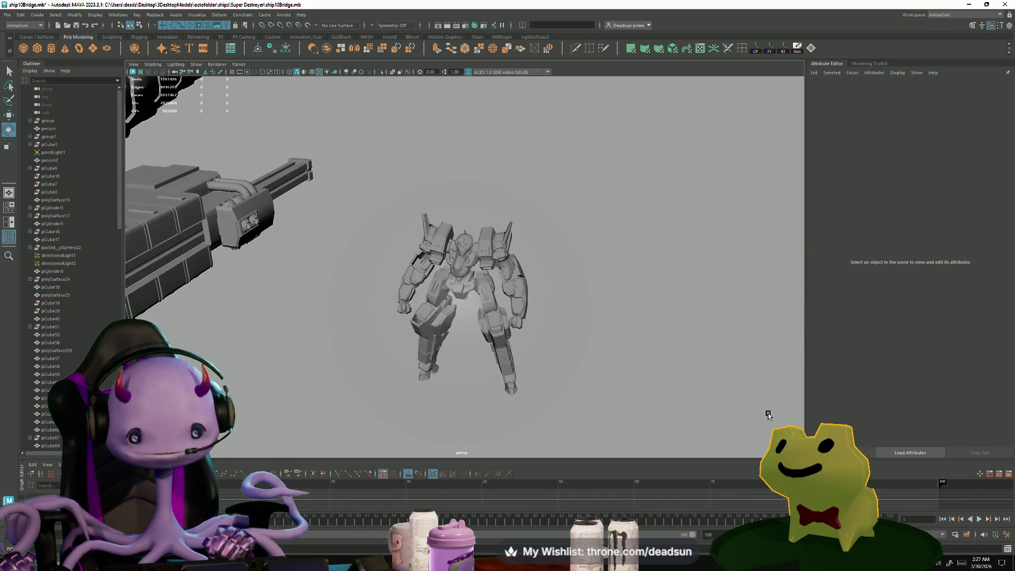
mouse_move(577, 425)
alt+right_down()
mouse_move(592, 379)
mouse_move(603, 403)
mouse_move(617, 371)
mouse_move(620, 382)
mouse_move(700, 401)
mouse_move(702, 385)
alt+right_up()
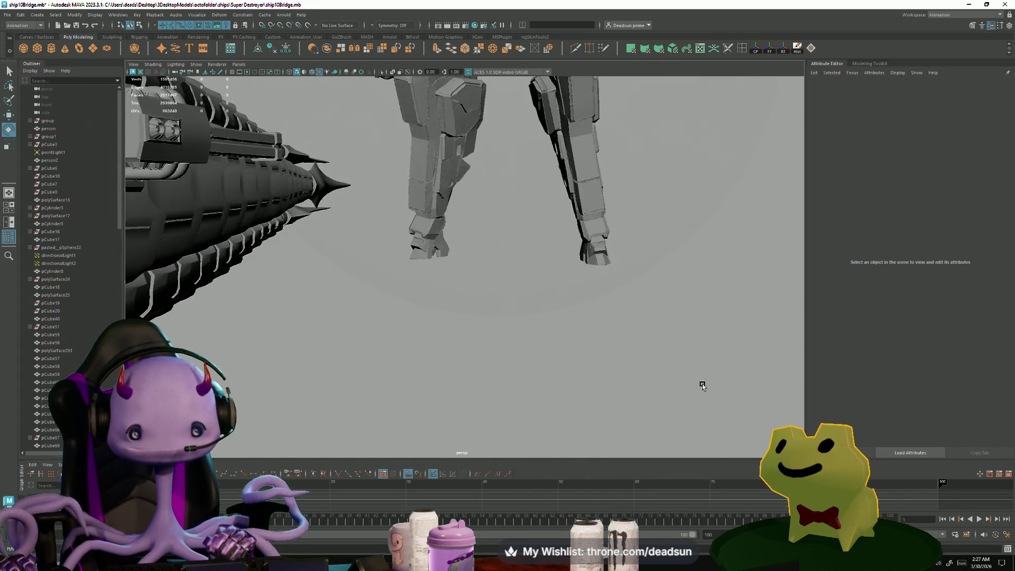
click(661, 255)
key(f)
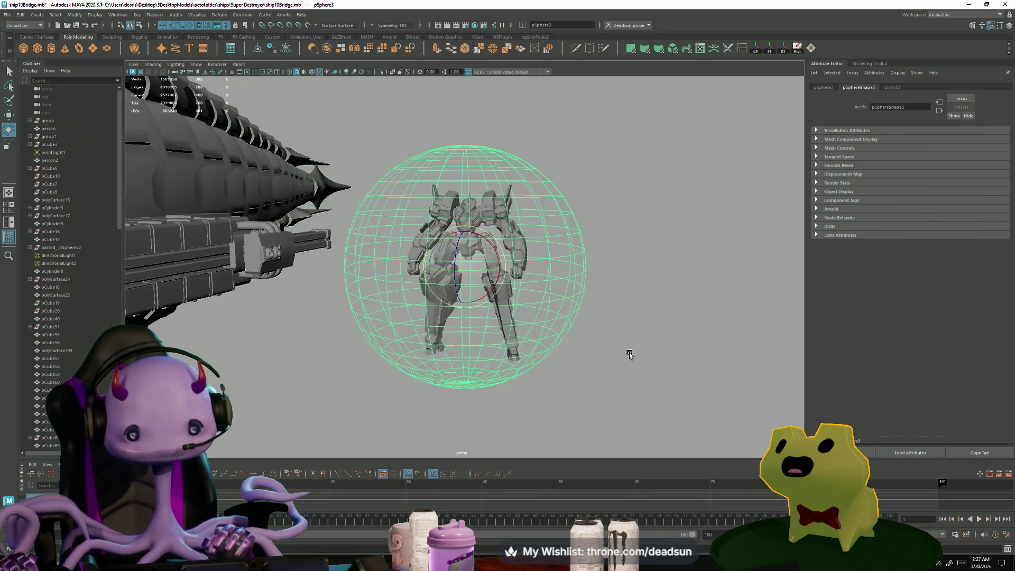
click(629, 354)
mouse_move(641, 403)
alt+mouse_down()
mouse_move(654, 422)
mouse_move(494, 426)
mouse_move(523, 410)
mouse_move(537, 421)
mouse_move(717, 420)
mouse_move(639, 399)
mouse_move(509, 408)
mouse_move(641, 410)
mouse_move(637, 399)
mouse_move(656, 403)
mouse_move(629, 406)
mouse_move(740, 400)
mouse_move(772, 414)
mouse_move(642, 393)
mouse_move(606, 410)
mouse_move(386, 356)
mouse_move(615, 390)
mouse_move(381, 374)
mouse_move(421, 394)
mouse_move(688, 403)
mouse_move(639, 383)
mouse_move(512, 365)
mouse_move(511, 382)
alt+mouse_up()
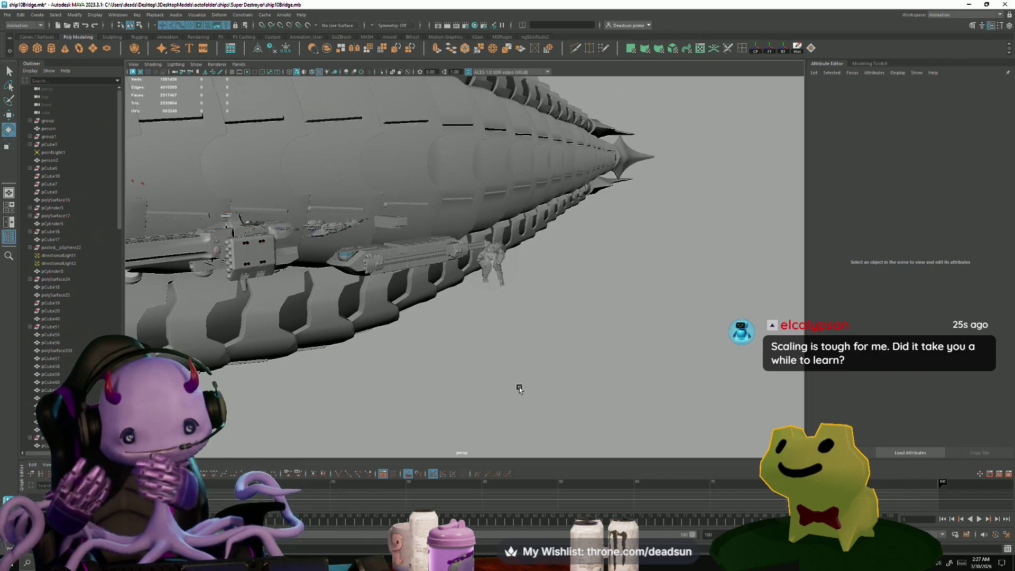
mouse_move(442, 318)
alt+mouse_down()
mouse_move(435, 373)
mouse_move(491, 390)
mouse_move(476, 393)
mouse_move(491, 387)
mouse_move(496, 356)
alt+mouse_up()
mouse_move(496, 357)
alt+right_down()
mouse_move(650, 388)
mouse_move(422, 374)
alt+right_up()
mouse_move(421, 374)
alt+mouse_down()
mouse_move(385, 408)
mouse_move(305, 344)
mouse_move(455, 394)
alt+mouse_up()
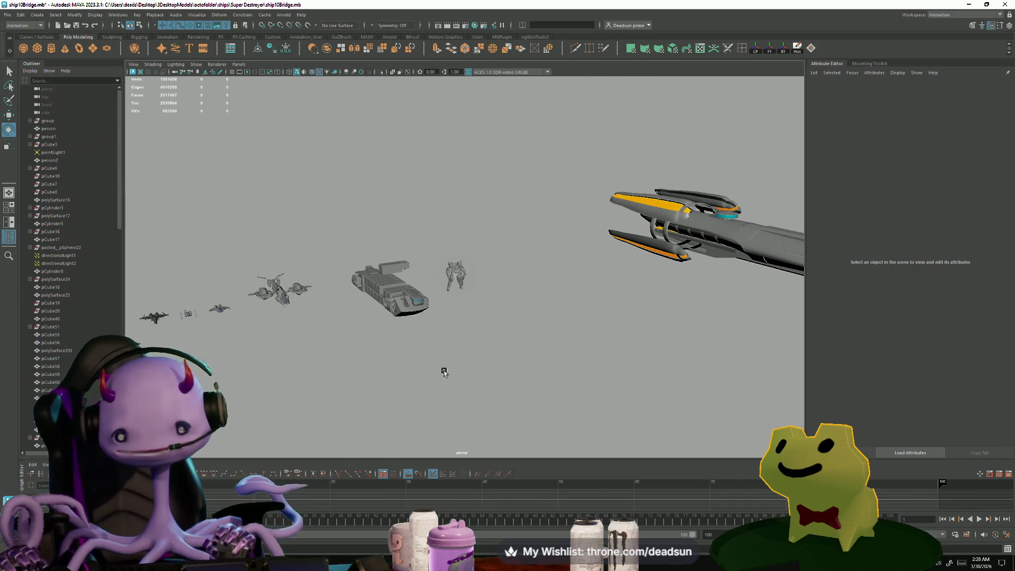
Step: Select and frame one small fighter ship, then orbit to its front
mouse_move(346, 224)
alt+right_down()
mouse_move(460, 342)
mouse_move(653, 316)
alt+right_up()
alt+drag(653, 315, 475, 294)
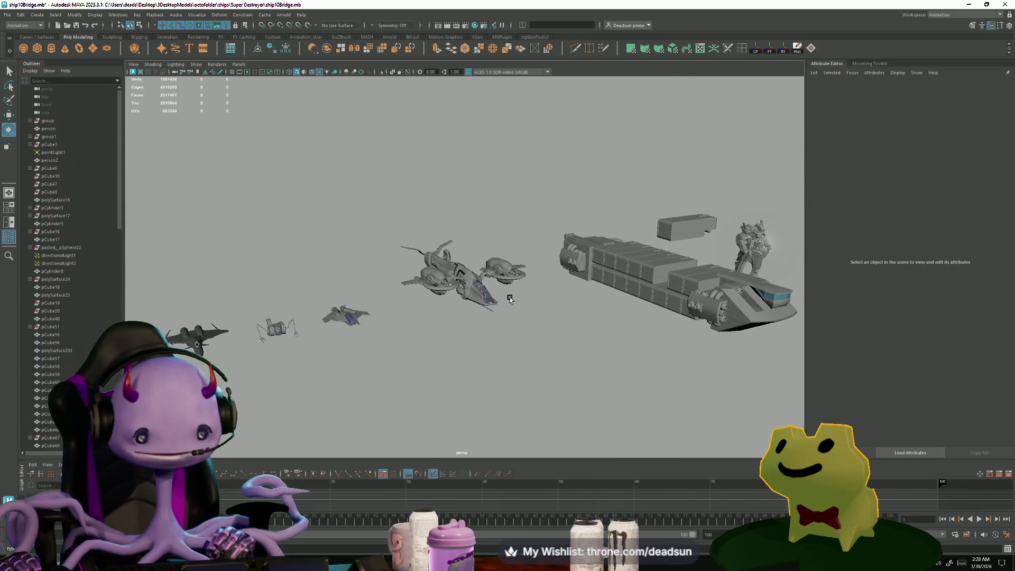
click(472, 290)
key(f)
click(484, 380)
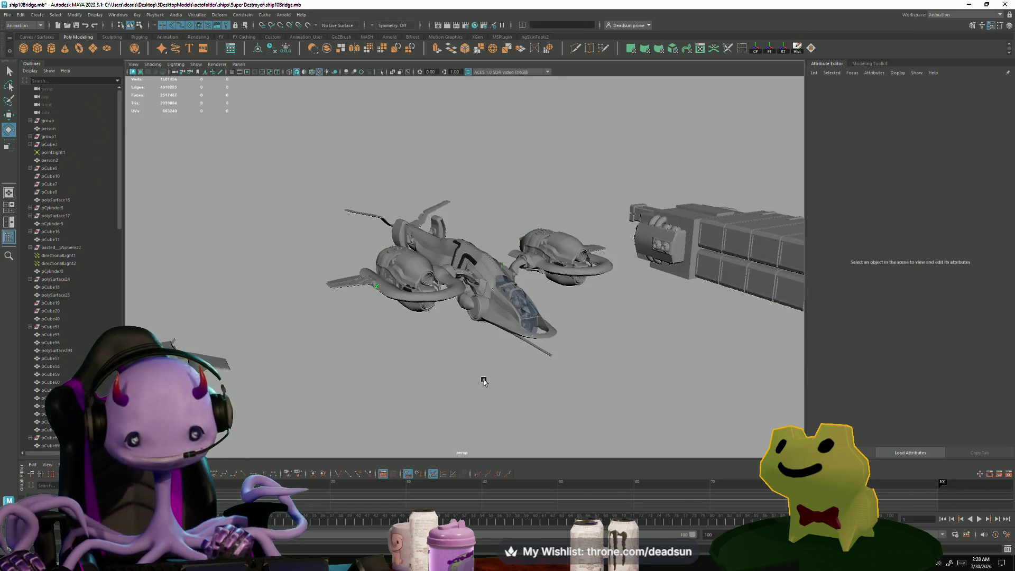
mouse_move(472, 357)
alt+mouse_down()
mouse_move(459, 367)
mouse_move(445, 313)
mouse_move(442, 381)
mouse_move(458, 396)
alt+mouse_up()
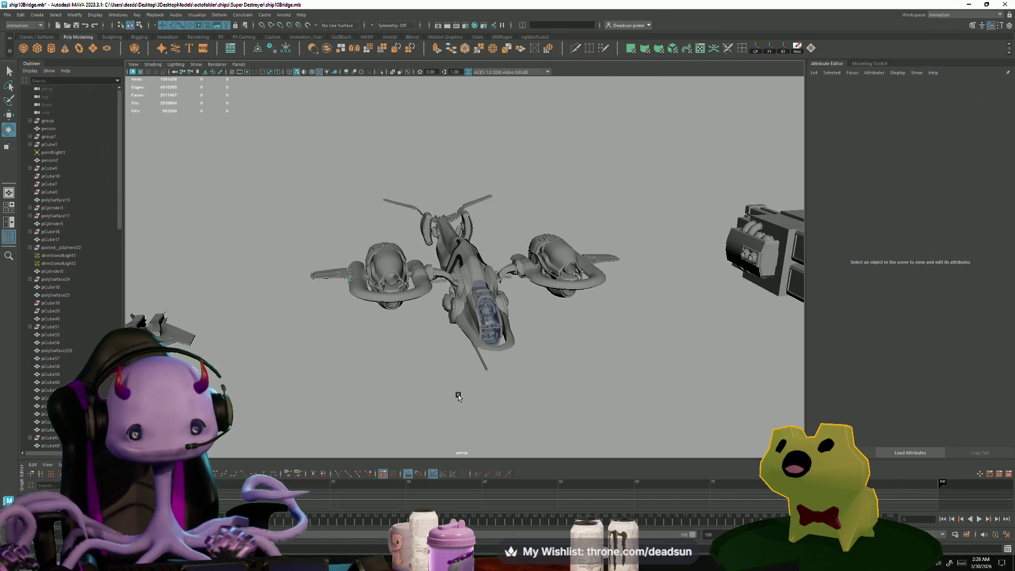
Step: Box-select and frame the fighter's parts, then orbit so the small ships sit centred beside the big ship
drag(623, 434, 623, 434)
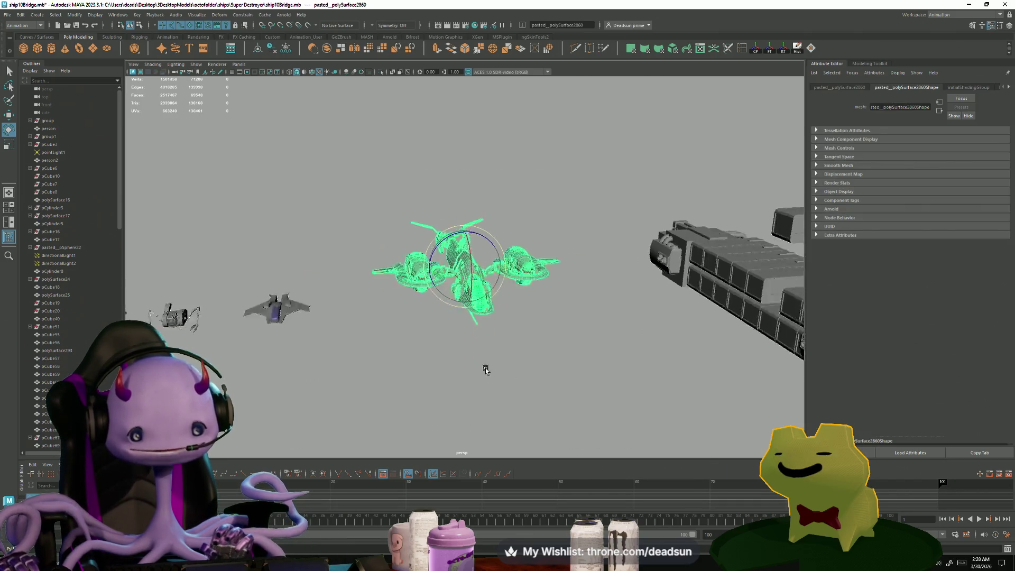
key(f)
alt+drag(270, 305, 426, 277)
mouse_move(442, 287)
alt+right_down()
mouse_move(243, 265)
mouse_move(321, 289)
alt+right_up()
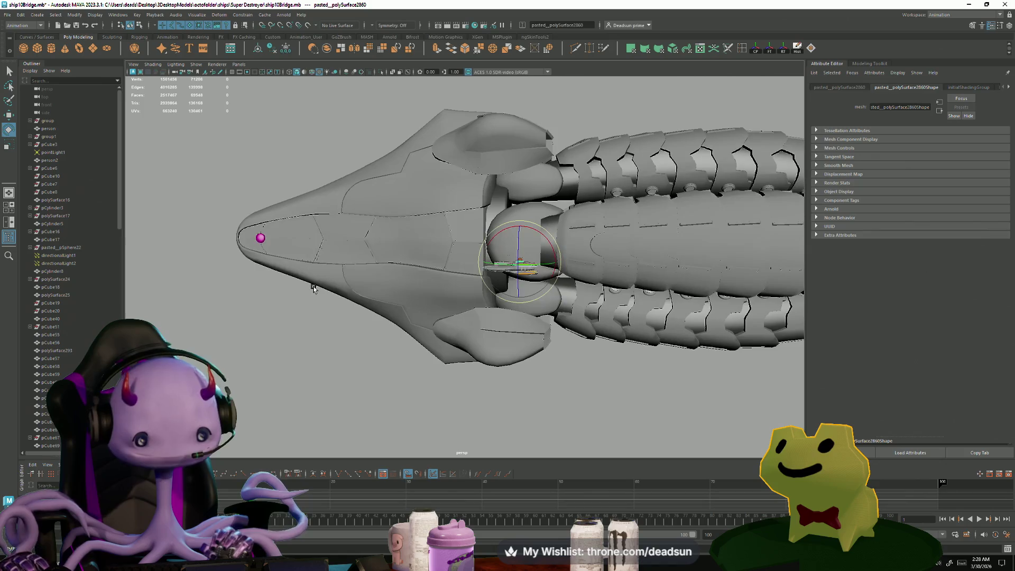
mouse_move(321, 288)
alt+mouse_down()
mouse_move(464, 340)
mouse_move(526, 341)
mouse_move(531, 322)
mouse_move(516, 328)
alt+mouse_up()
scroll(475, 333, up, 6)
scroll(439, 335, down, 5)
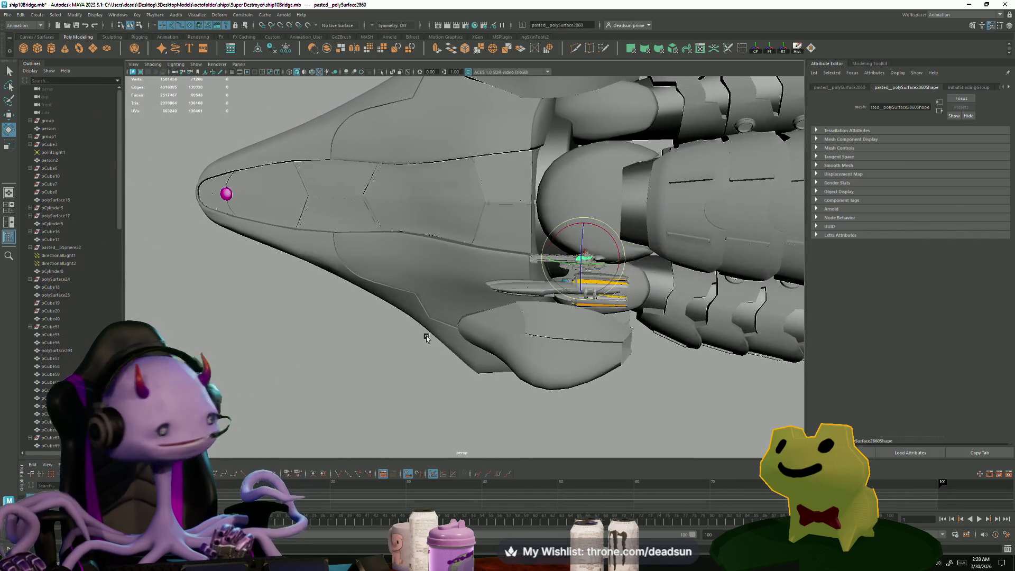
mouse_move(439, 335)
alt+mouse_down()
mouse_move(547, 352)
mouse_move(525, 324)
mouse_move(535, 331)
alt+mouse_up()
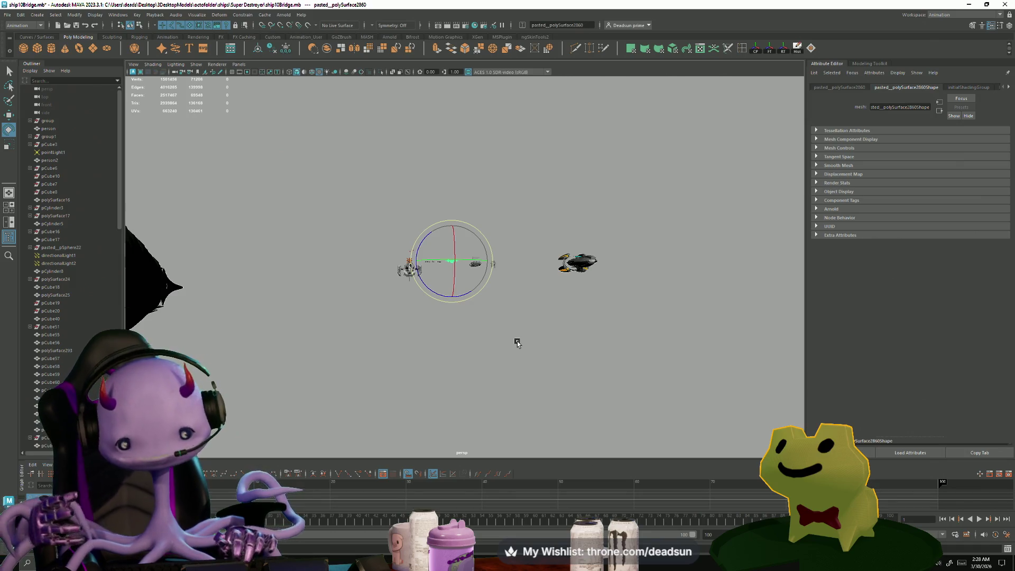
Step: Bring the BridgeBlock window forward and tour the captain's chair, console rail and chairs
key(alt+Tab)
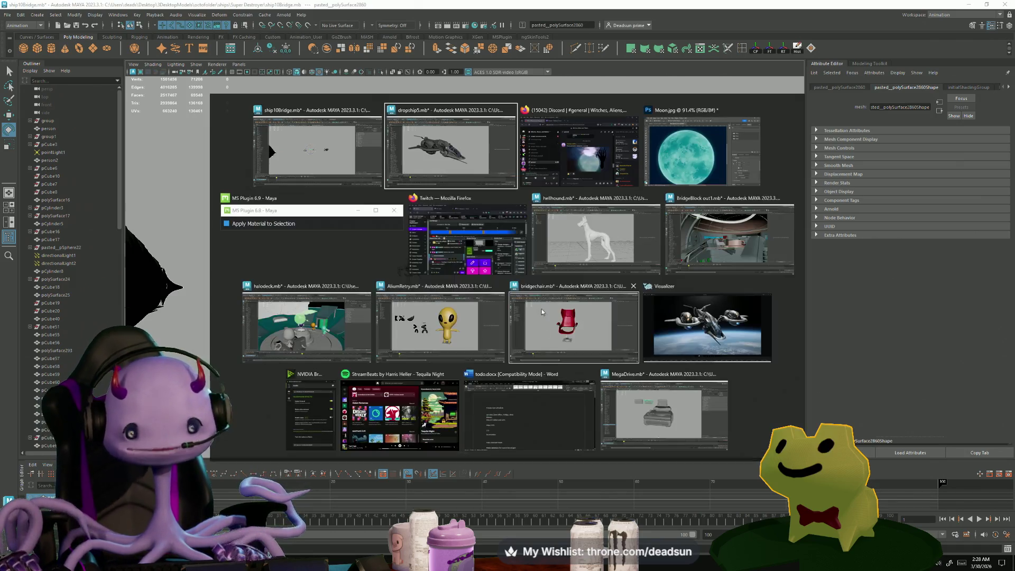
click(763, 238)
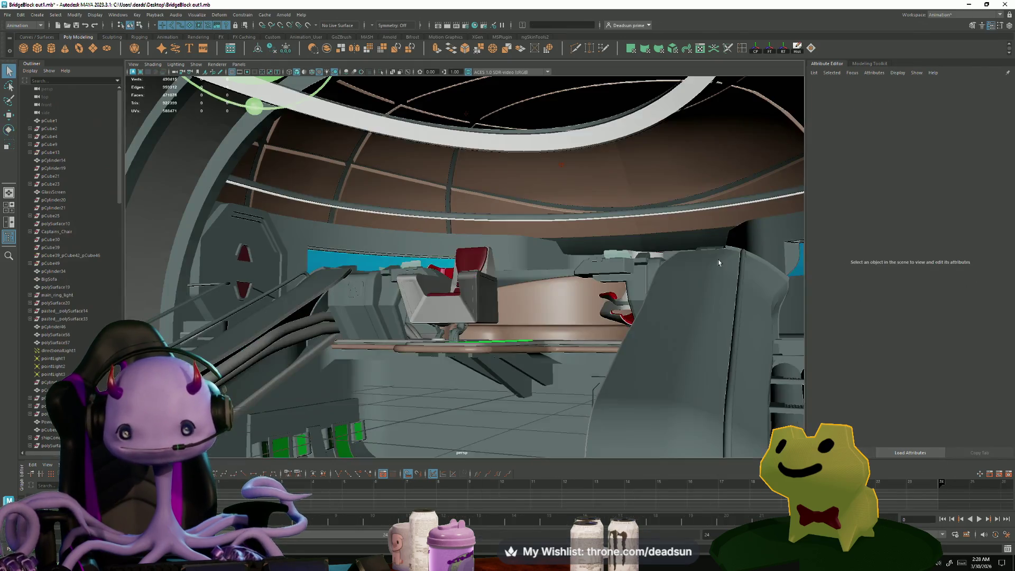
mouse_move(718, 259)
alt+mouse_down()
mouse_move(544, 345)
mouse_move(601, 355)
mouse_move(437, 328)
mouse_move(592, 369)
mouse_move(566, 370)
alt+mouse_up()
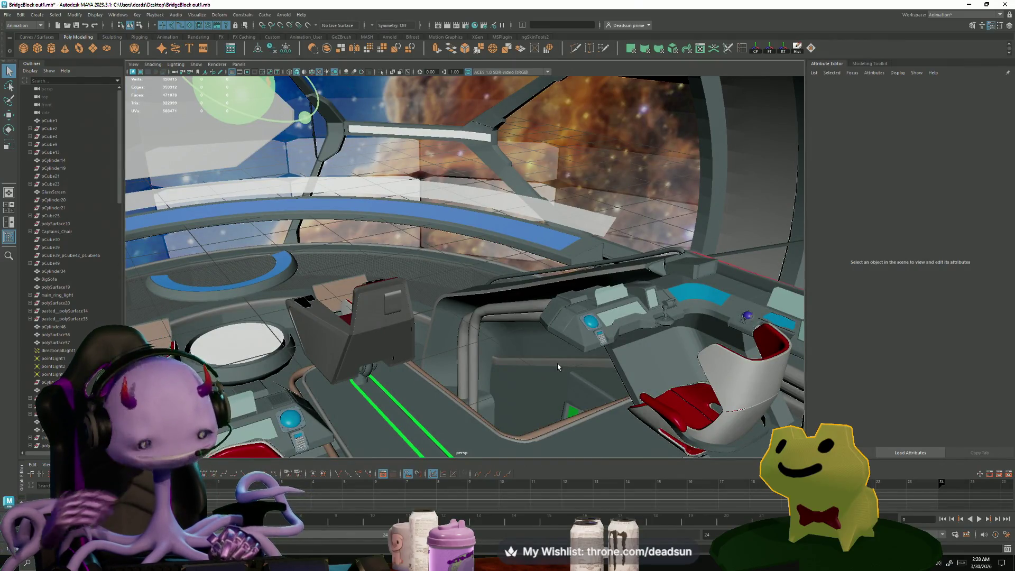
mouse_move(287, 331)
alt+mouse_down()
mouse_move(364, 400)
mouse_move(461, 378)
mouse_move(351, 337)
mouse_move(431, 360)
mouse_move(388, 377)
alt+mouse_up()
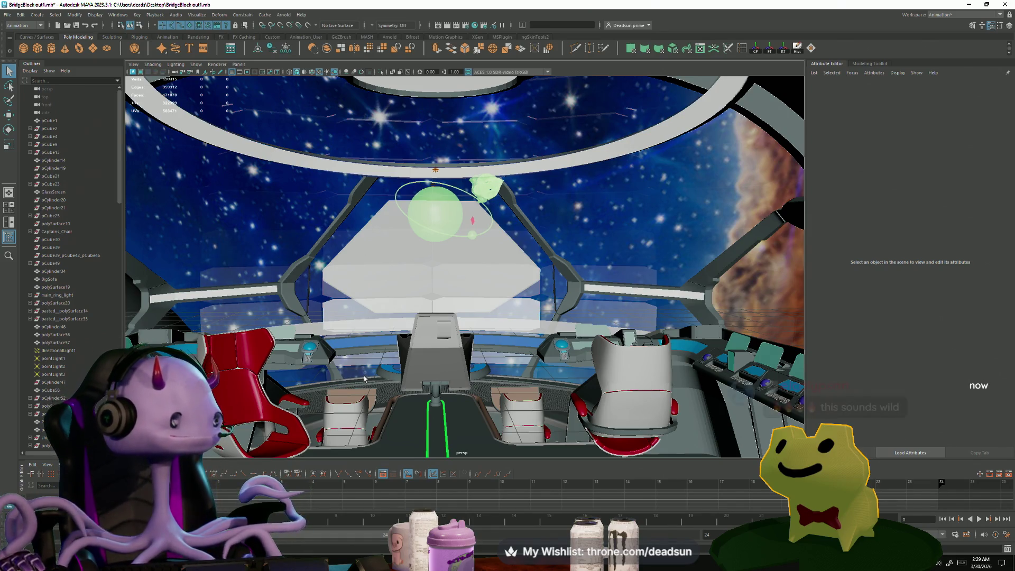
scroll(391, 365, down, 3)
scroll(469, 355, up, 5)
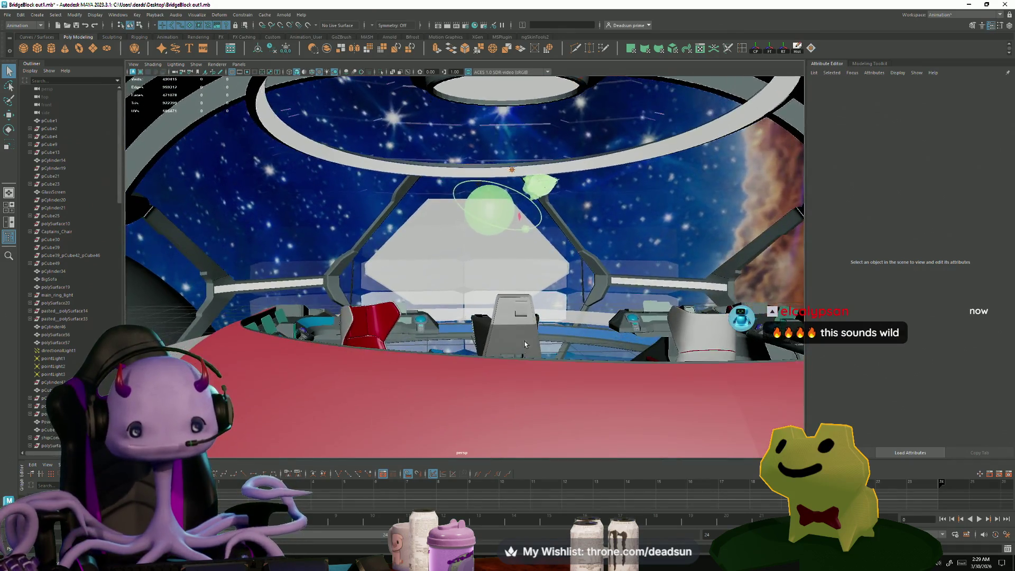
scroll(573, 352, down, 5)
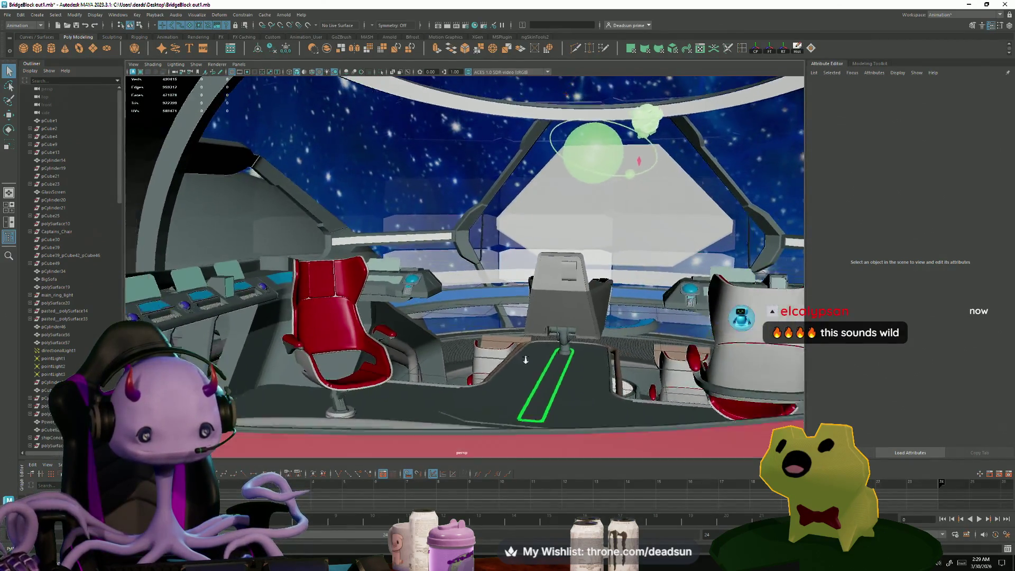
scroll(463, 379, up, 3)
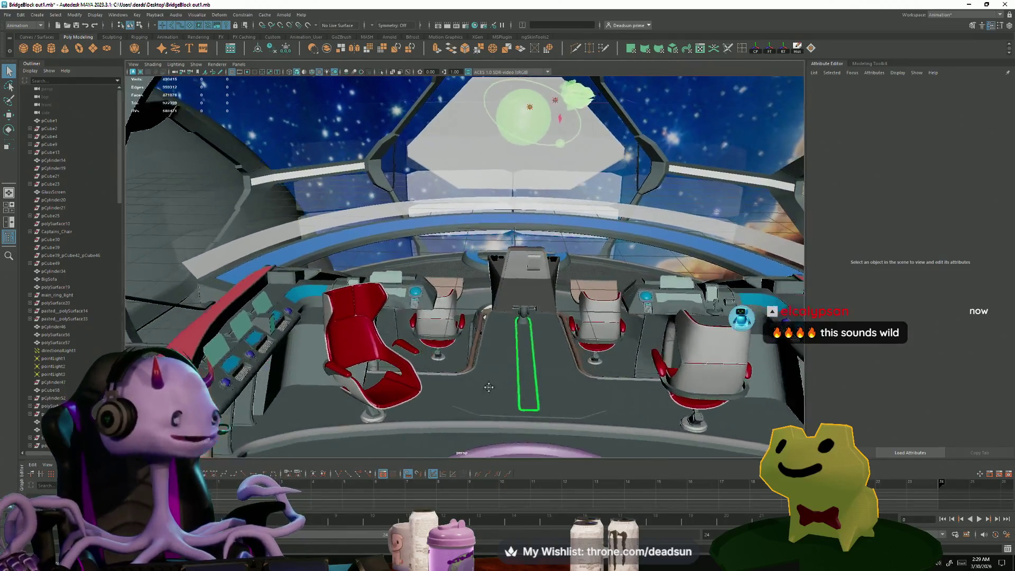
mouse_move(464, 381)
alt+mouse_down()
mouse_move(537, 383)
mouse_move(504, 365)
mouse_move(366, 400)
mouse_move(505, 372)
mouse_move(370, 395)
mouse_move(377, 356)
mouse_move(446, 359)
mouse_move(394, 373)
alt+mouse_up()
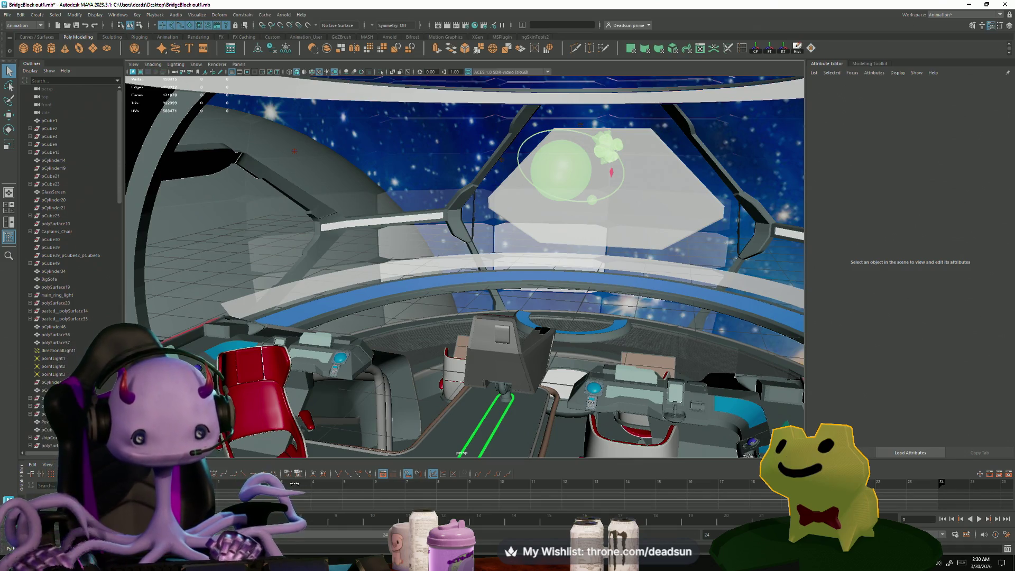
key(alt+Tab)
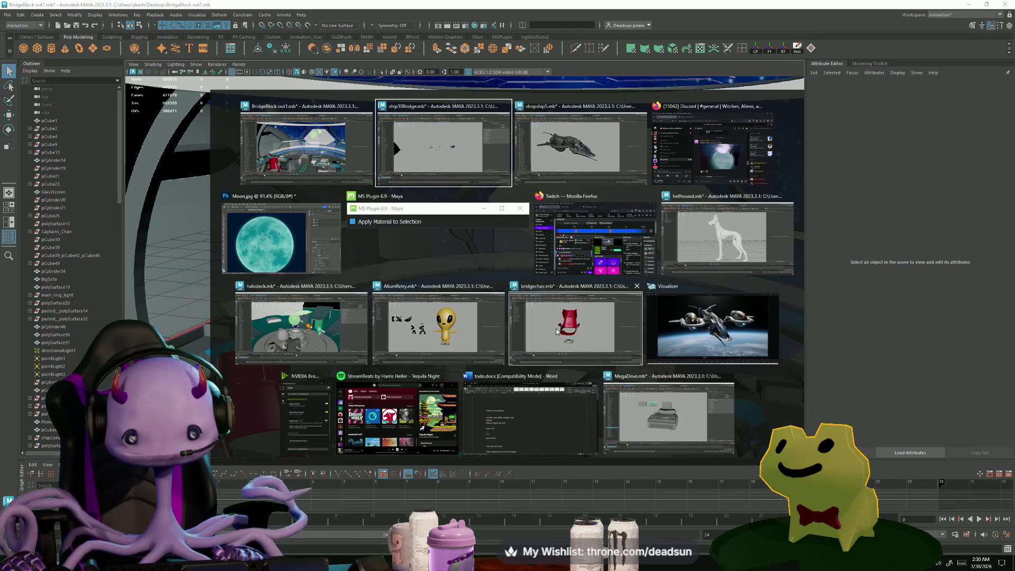
Step: Bring the dropship5 scene forward, orbit it, and search Windows for badge.mb
click(544, 175)
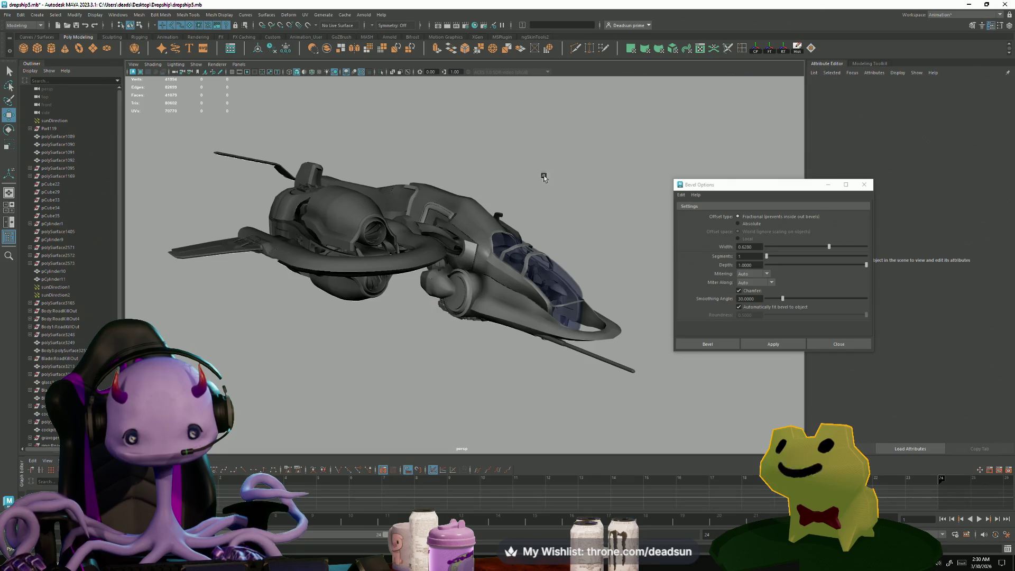
mouse_move(544, 178)
alt+mouse_down()
mouse_move(431, 311)
mouse_move(463, 318)
mouse_move(471, 277)
mouse_move(461, 313)
alt+mouse_up()
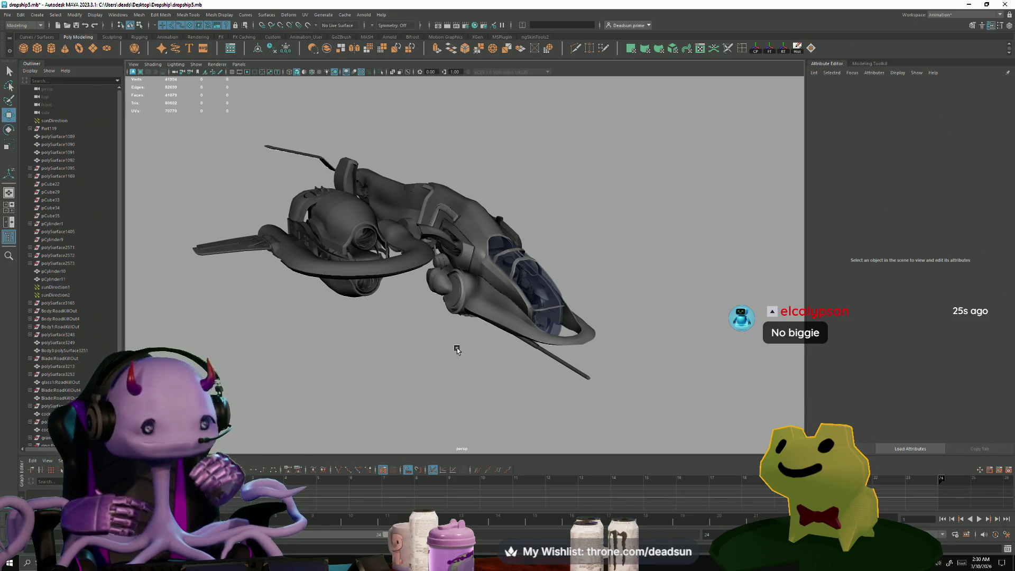
key(super)
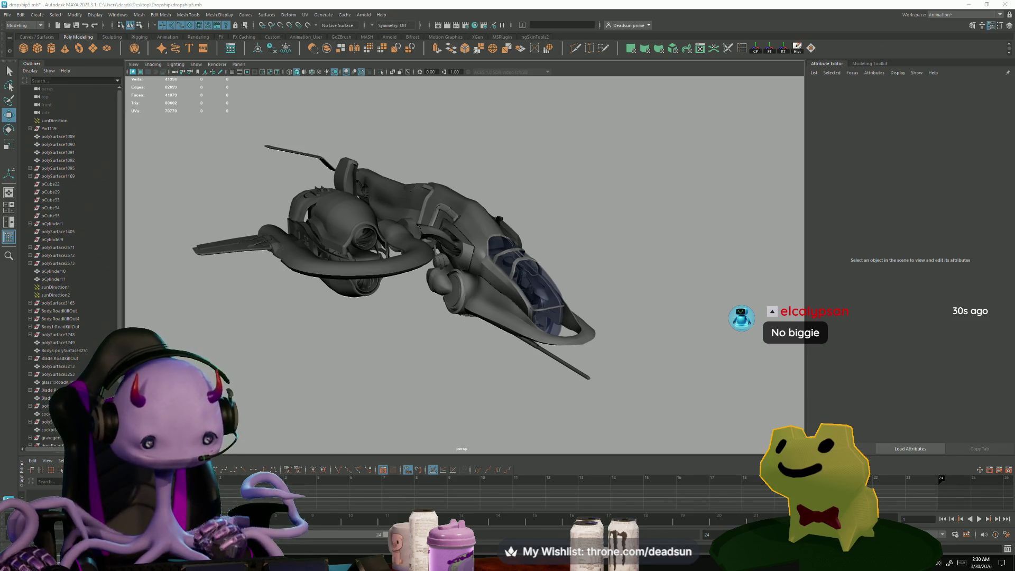
text(badge)
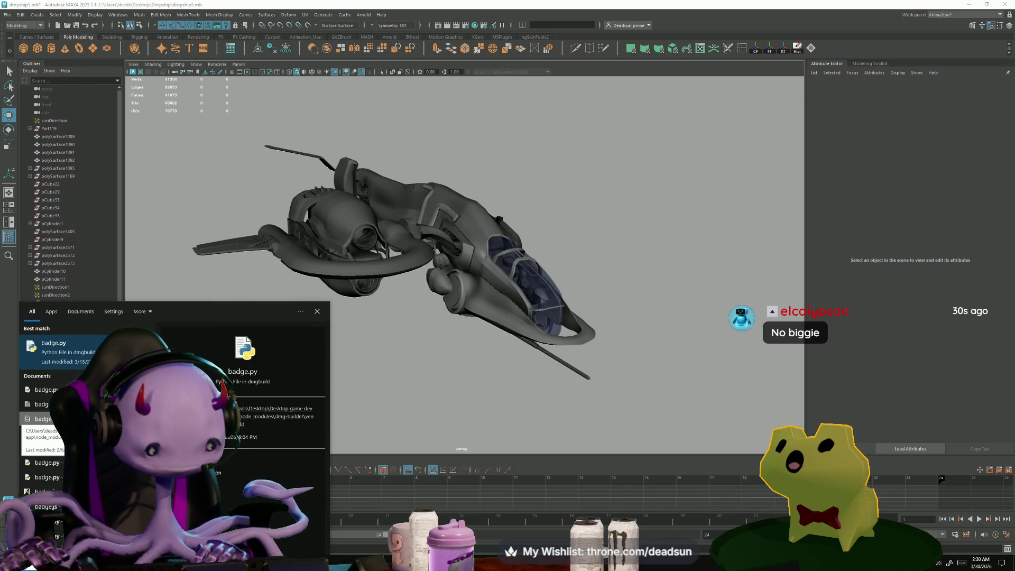
text(.mb)
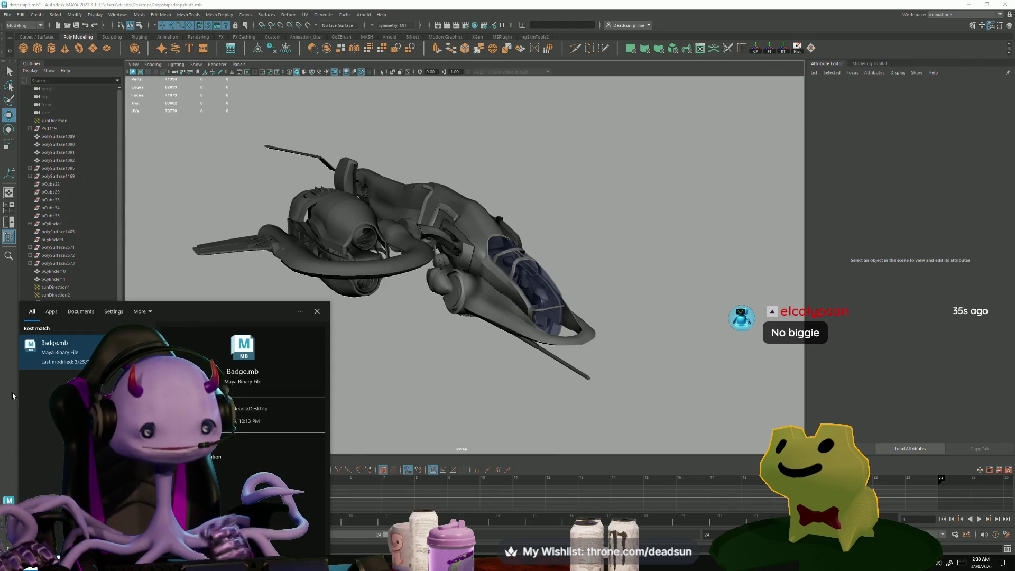
Step: Open Badge.mb and inspect it, stepping the selection from the star-and-ring badge to the triangle badge
key(Return)
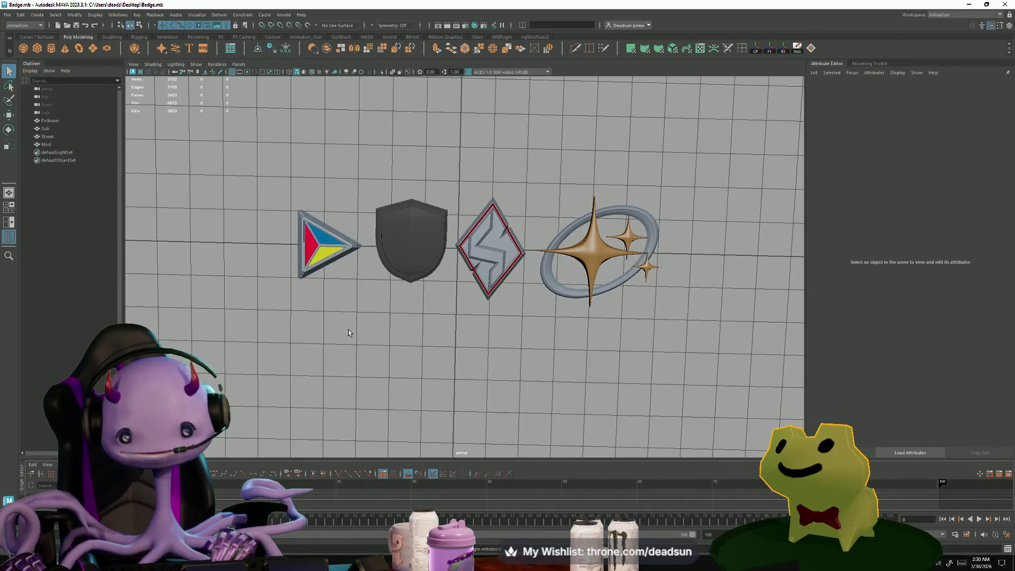
mouse_move(349, 336)
alt+mouse_down()
mouse_move(405, 401)
mouse_move(405, 390)
mouse_move(435, 378)
mouse_move(421, 386)
alt+mouse_up()
scroll(421, 385, up, 5)
alt+middle_drag(421, 385, 486, 341)
mouse_move(487, 341)
alt+mouse_down()
mouse_move(529, 370)
mouse_move(465, 364)
alt+mouse_up()
click(598, 317)
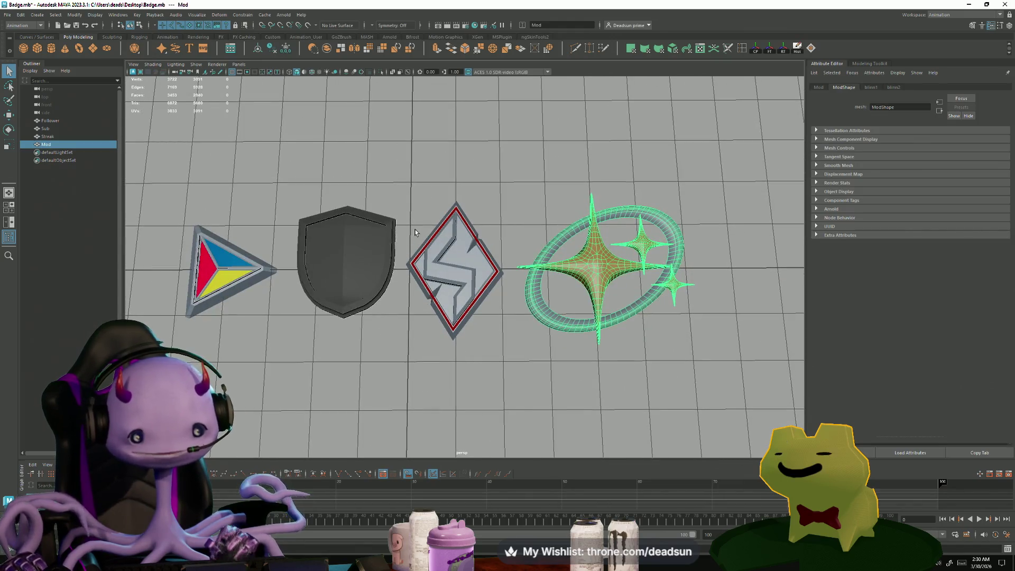
key(Left)
alt+middle_drag(318, 218, 399, 262)
key(Left)
key(Left)
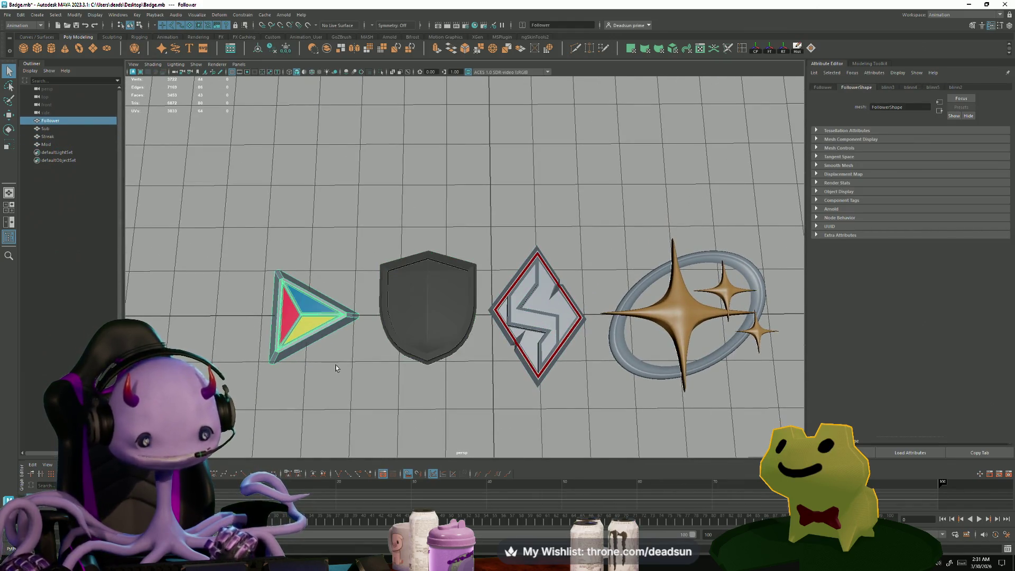
Step: Minimize the Badge window, orbit the dropship, and switch to another scene
click(969, 4)
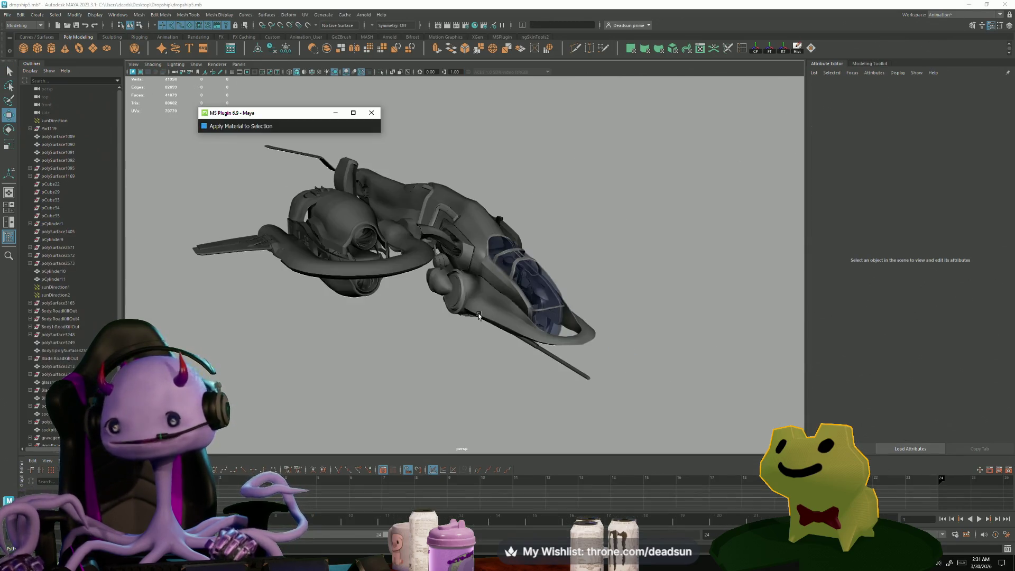
mouse_move(476, 318)
alt+mouse_down()
mouse_move(464, 339)
mouse_move(455, 317)
mouse_move(383, 269)
alt+mouse_up()
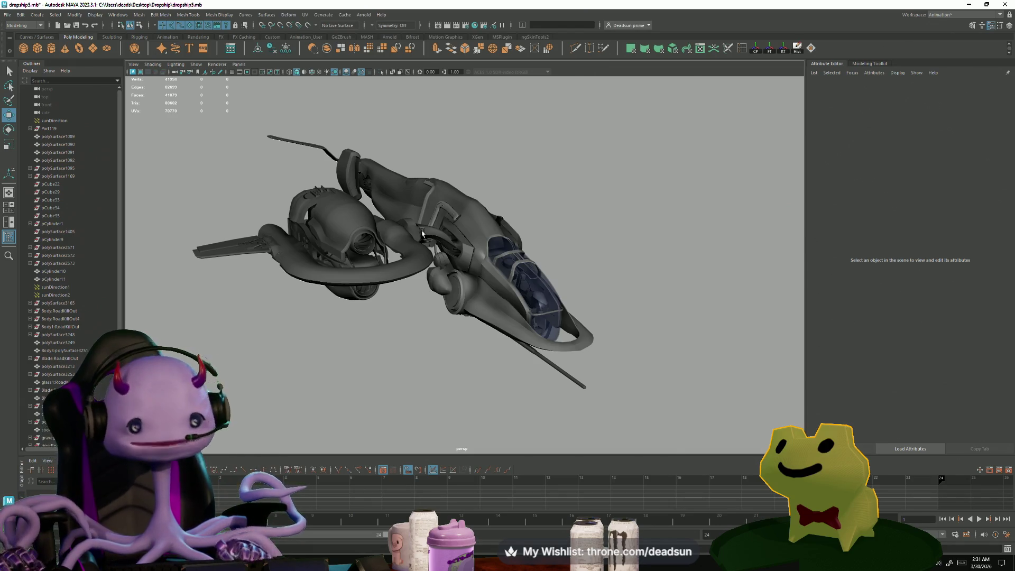
key(alt+tab)
Step: Bring AlliumRetry to the front and frame the view on the alien's mouth
click(572, 333)
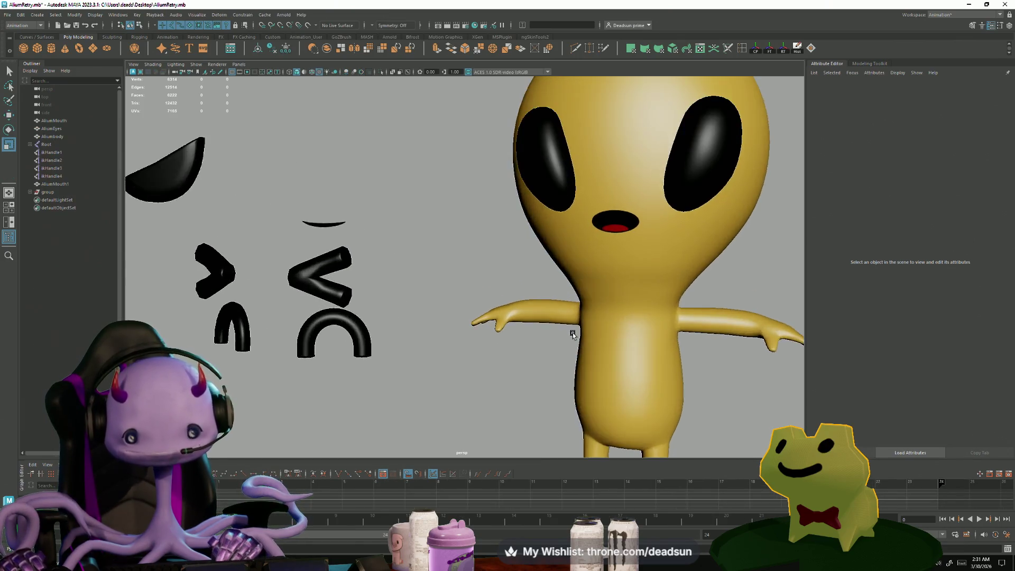
alt+middle_drag(572, 332, 477, 342)
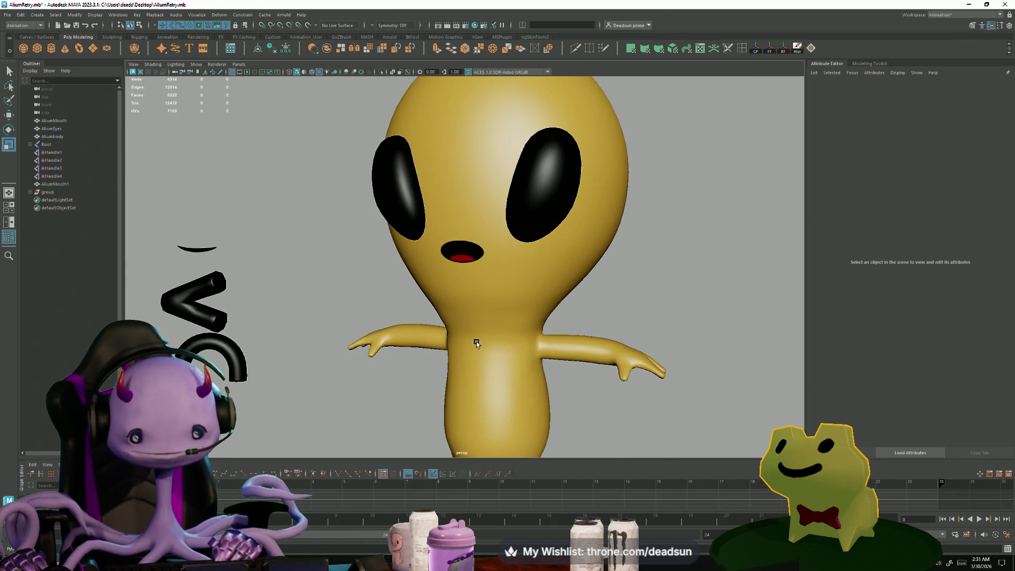
scroll(467, 261, down, 3)
click(463, 255)
key(f)
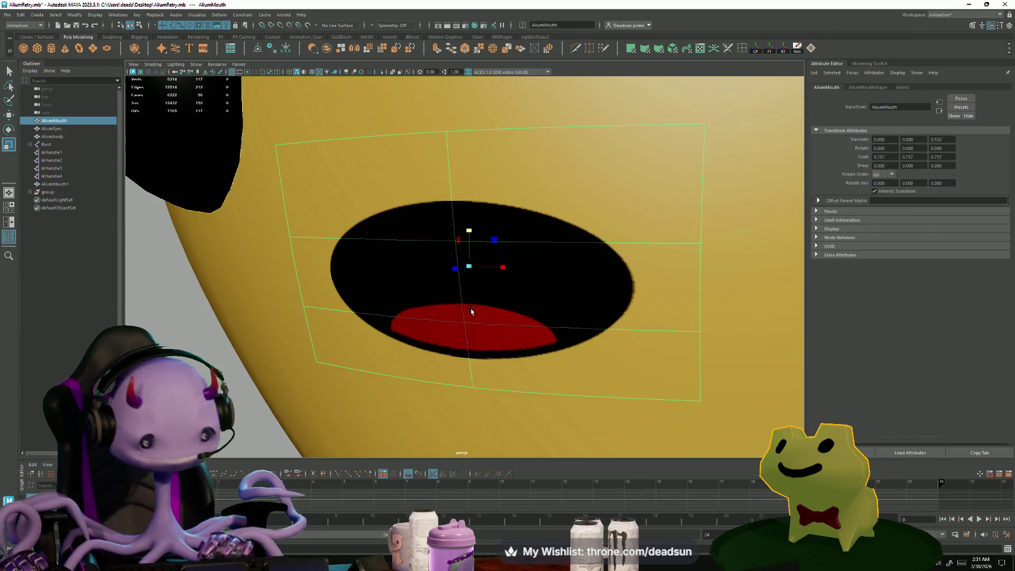
scroll(158, 268, down, 3)
click(268, 290)
Step: Orbit around the alien from front, side and behind, ending on a higher right-side view
mouse_move(222, 243)
alt+mouse_down()
mouse_move(242, 236)
mouse_move(236, 199)
mouse_move(269, 239)
alt+mouse_up()
scroll(269, 239, down, 3)
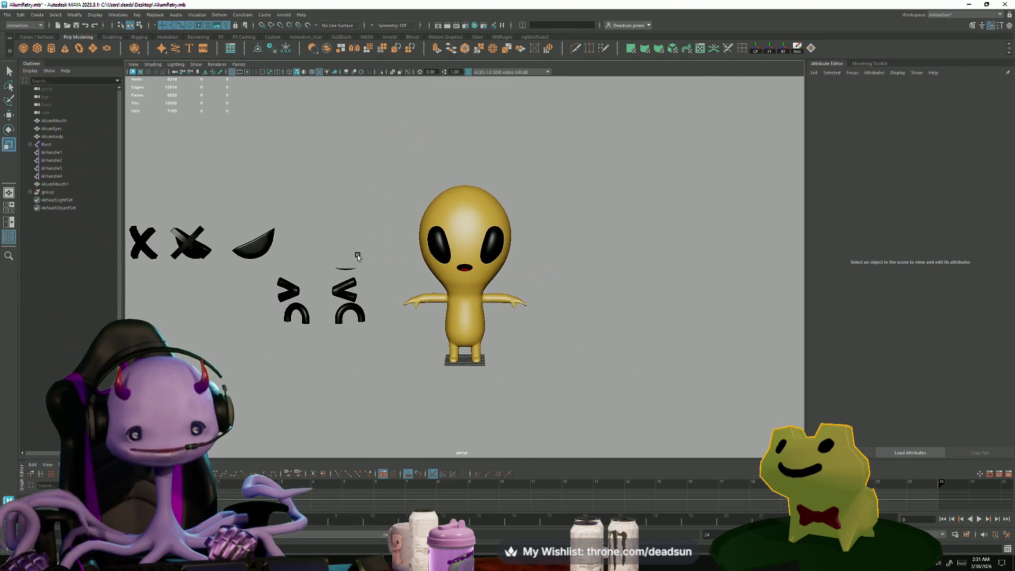
alt+drag(351, 256, 415, 276)
alt+right_drag(415, 277, 483, 337)
mouse_move(483, 336)
alt+mouse_down()
mouse_move(392, 297)
mouse_move(340, 290)
mouse_move(275, 315)
mouse_move(385, 310)
alt+mouse_up()
alt+right_drag(385, 310, 541, 349)
alt+drag(541, 349, 490, 339)
alt+right_drag(490, 339, 449, 338)
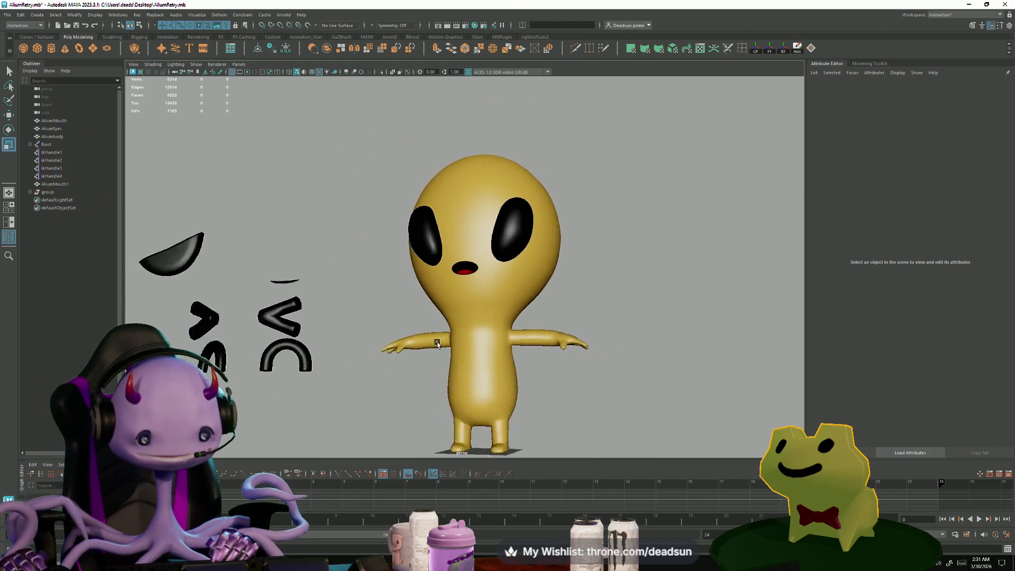
mouse_move(449, 338)
alt+mouse_down()
mouse_move(419, 344)
mouse_move(415, 331)
mouse_move(425, 342)
alt+mouse_up()
alt+right_drag(426, 342, 558, 366)
mouse_move(559, 366)
alt+mouse_down()
mouse_move(573, 356)
mouse_move(525, 346)
mouse_move(466, 365)
mouse_move(528, 361)
mouse_move(502, 368)
alt+mouse_up()
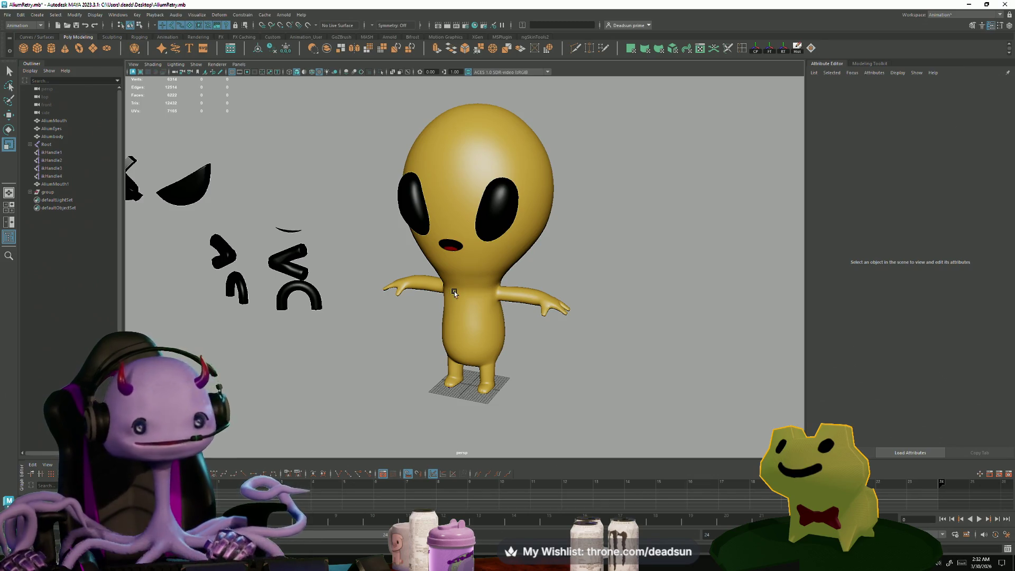
Step: Turn the alien to a three-quarter view and add a cylinder enlarged around its legs
mouse_move(418, 343)
alt+mouse_down()
mouse_move(413, 329)
mouse_move(464, 355)
mouse_move(366, 328)
mouse_move(418, 388)
mouse_move(525, 405)
mouse_move(465, 369)
mouse_move(412, 366)
alt+mouse_up()
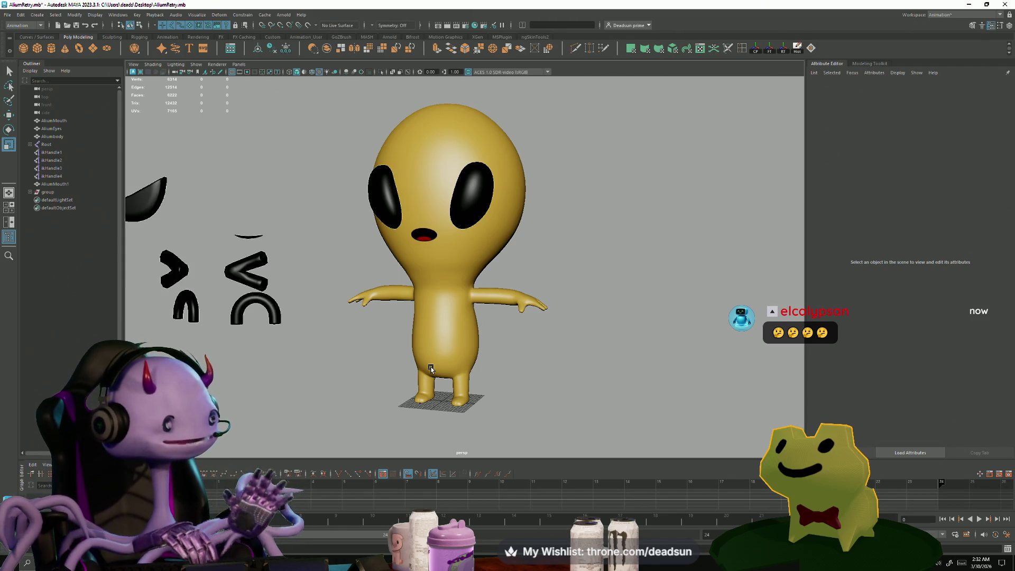
alt+drag(374, 306, 455, 381)
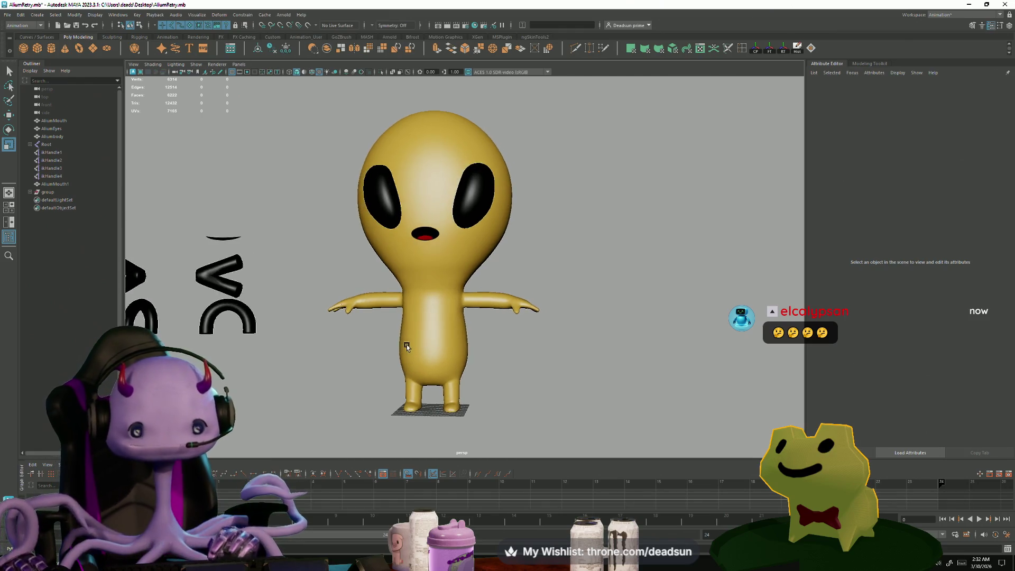
scroll(478, 410, up, 5)
scroll(588, 351, down, 5)
mouse_move(589, 351)
alt+mouse_down()
mouse_move(417, 358)
mouse_move(537, 380)
mouse_move(417, 417)
mouse_move(454, 376)
mouse_move(518, 390)
alt+mouse_up()
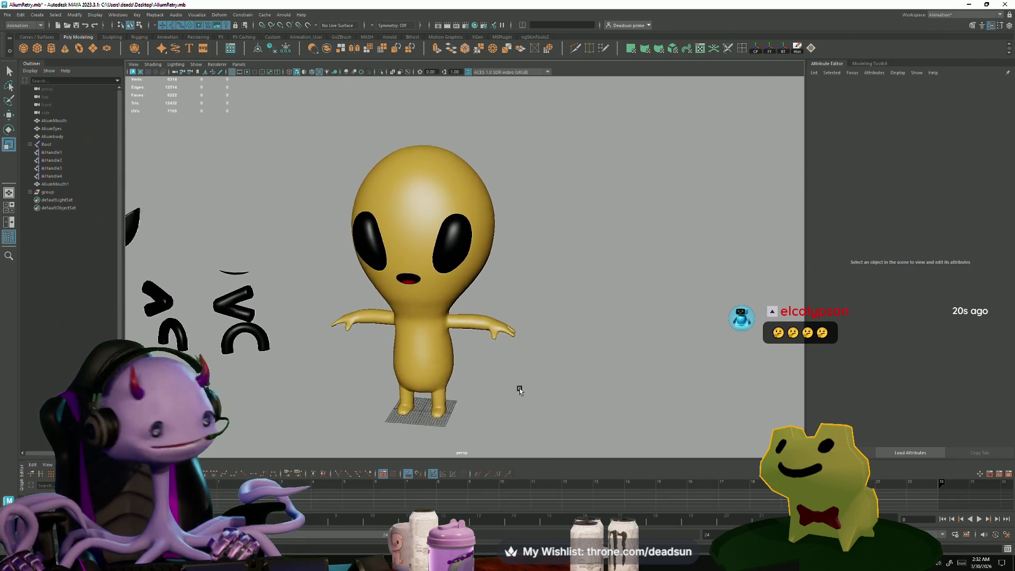
scroll(523, 335, up, 4)
mouse_move(522, 348)
alt+mouse_down()
mouse_move(521, 367)
mouse_move(563, 362)
mouse_move(536, 386)
mouse_move(555, 357)
mouse_move(490, 351)
alt+mouse_up()
scroll(536, 386, up, 4)
scroll(537, 387, down, 3)
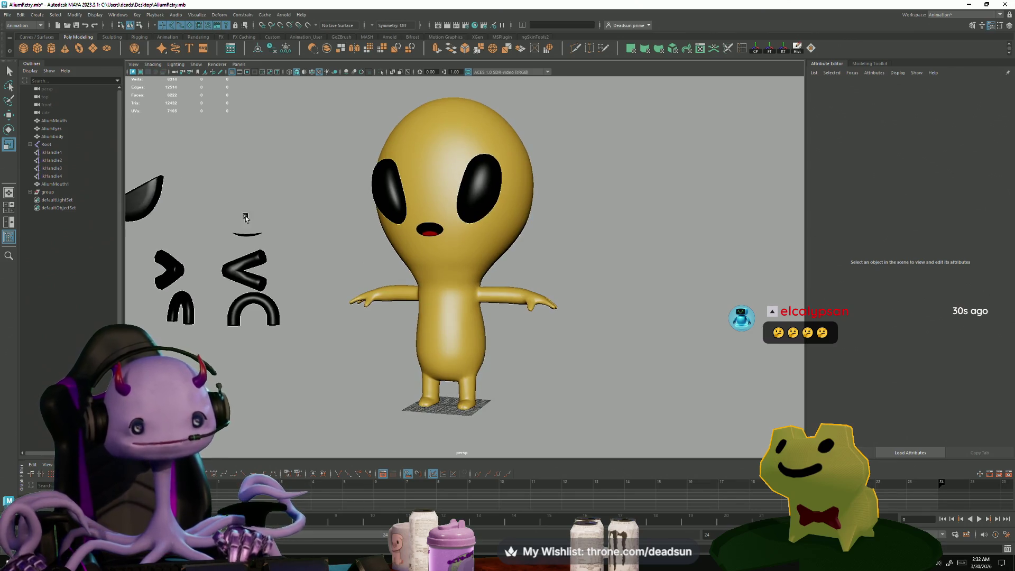
alt+middle_drag(318, 216, 377, 212)
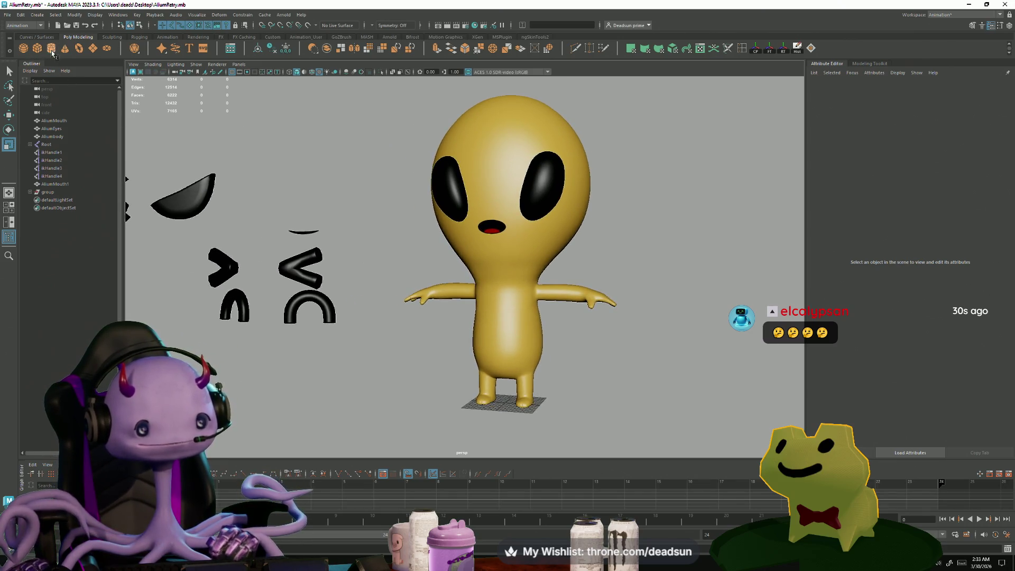
mouse_move(505, 405)
mouse_down()
mouse_move(594, 380)
mouse_move(561, 371)
mouse_up()
Step: Flatten the cylinder into a thin disc and move it up to the alien's neck
drag(499, 370, 506, 400)
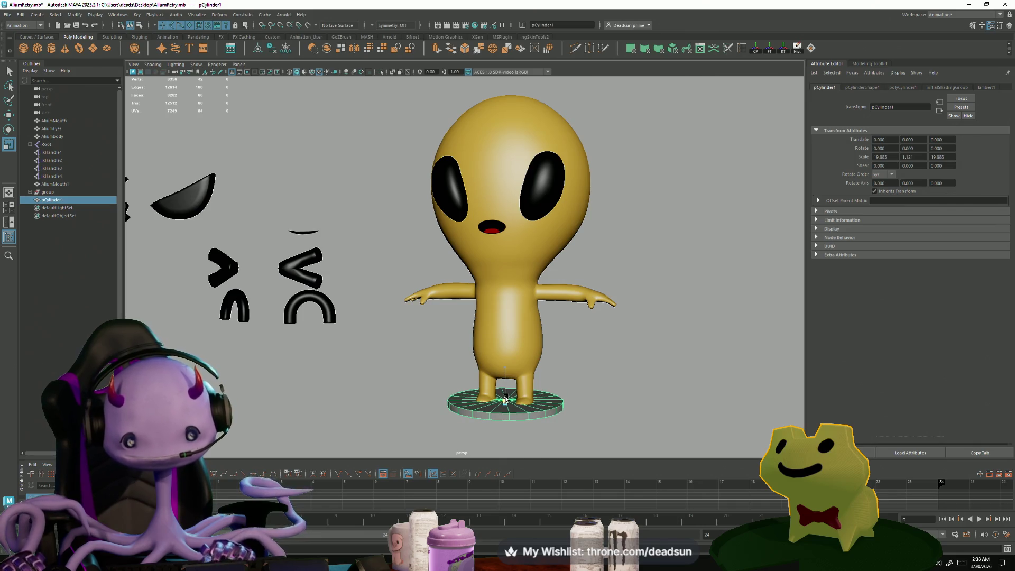
key(w)
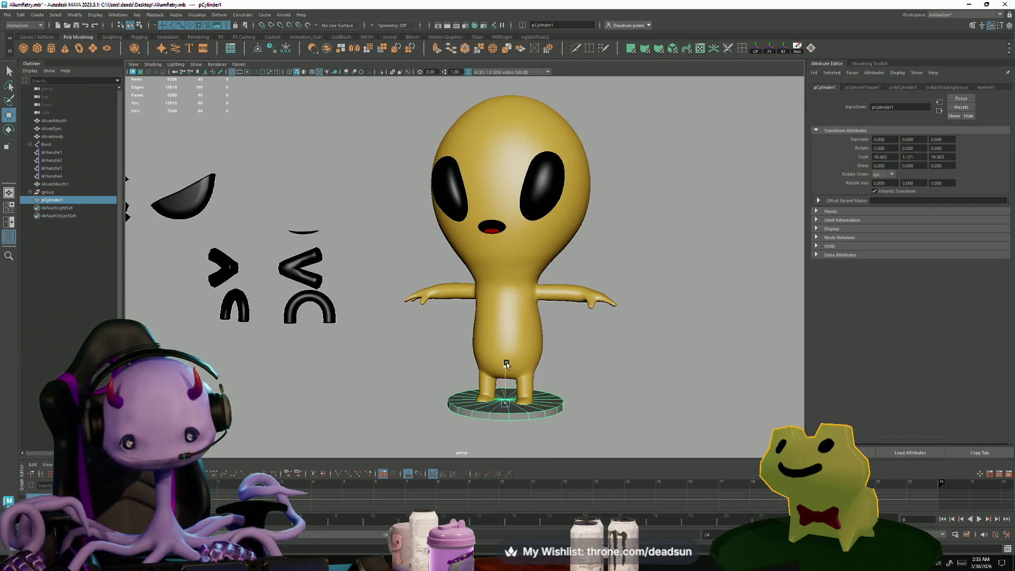
drag(507, 365, 530, 216)
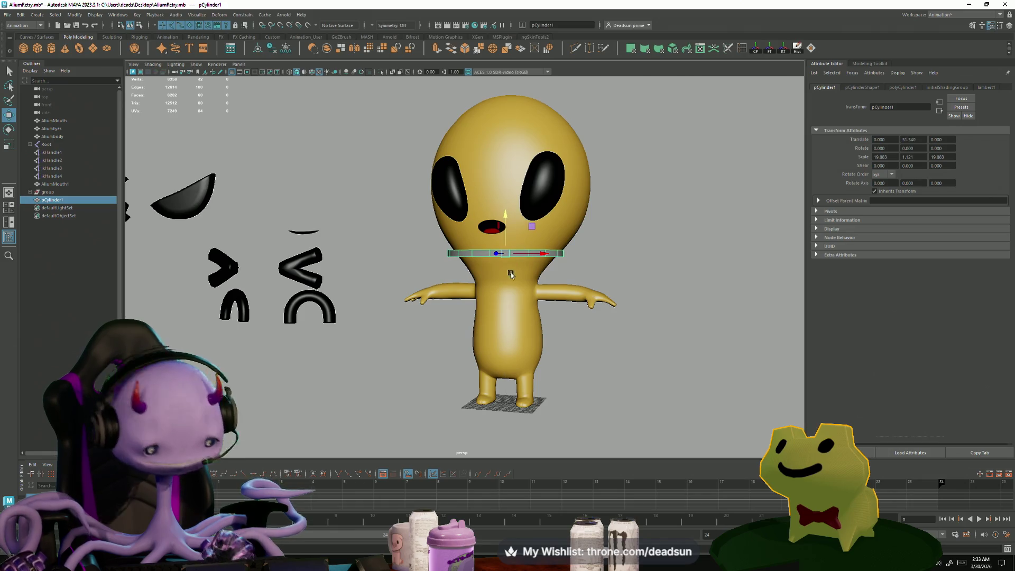
key(f)
mouse_move(499, 289)
alt+mouse_down()
mouse_move(442, 271)
mouse_move(498, 302)
mouse_move(455, 310)
mouse_move(463, 313)
alt+mouse_up()
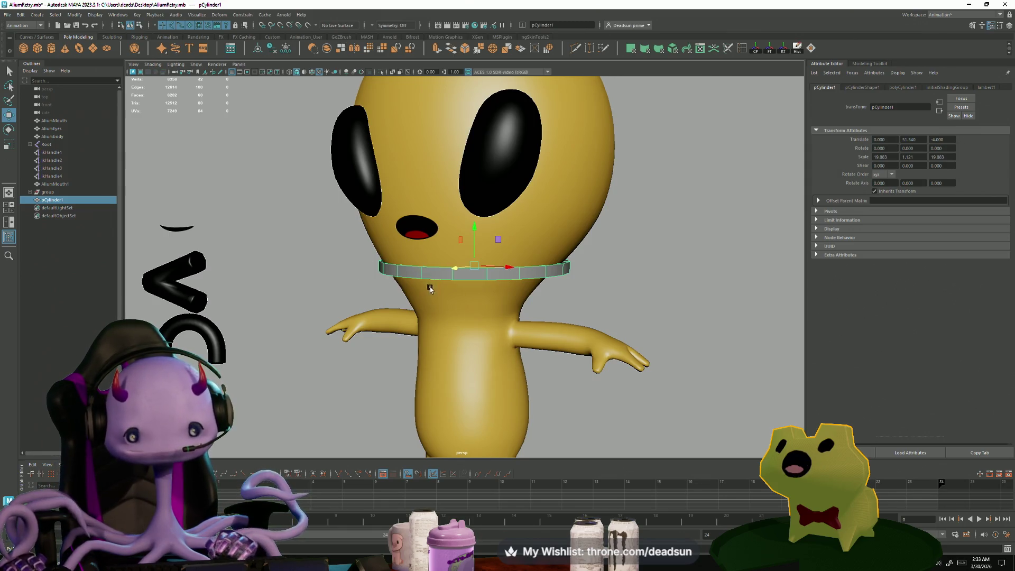
Step: Inspect the neck ring up close, then delete it
mouse_move(471, 270)
alt+right_down()
mouse_move(603, 329)
mouse_move(462, 277)
mouse_move(424, 283)
mouse_move(399, 318)
alt+right_up()
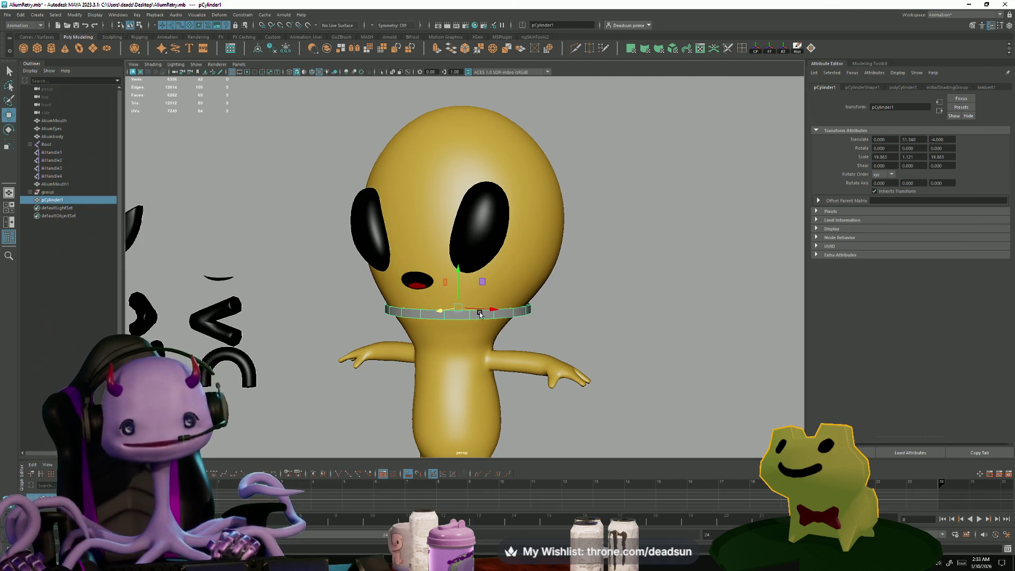
alt+drag(494, 301, 537, 319)
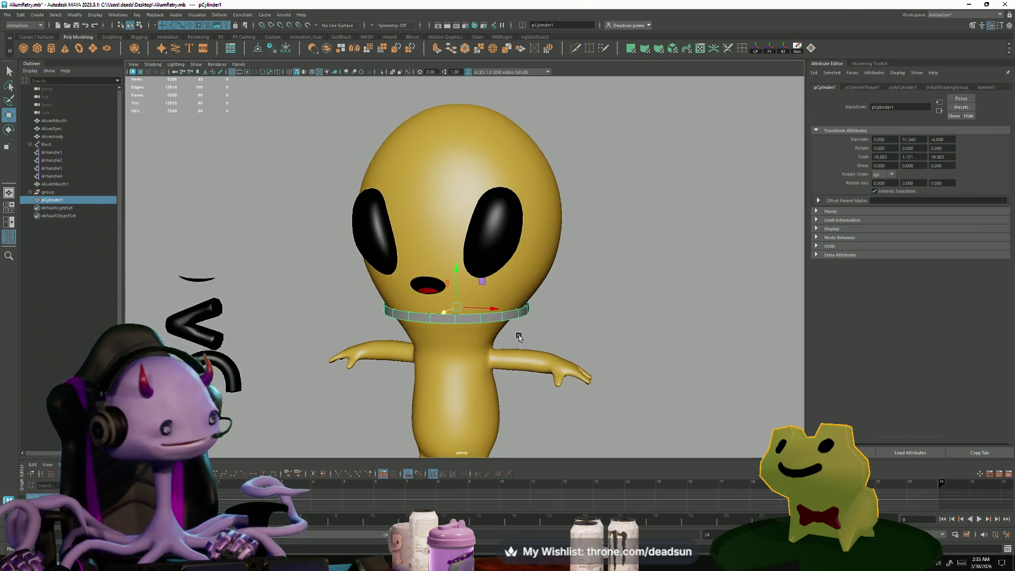
scroll(526, 330, down, 2)
scroll(534, 326, up, 3)
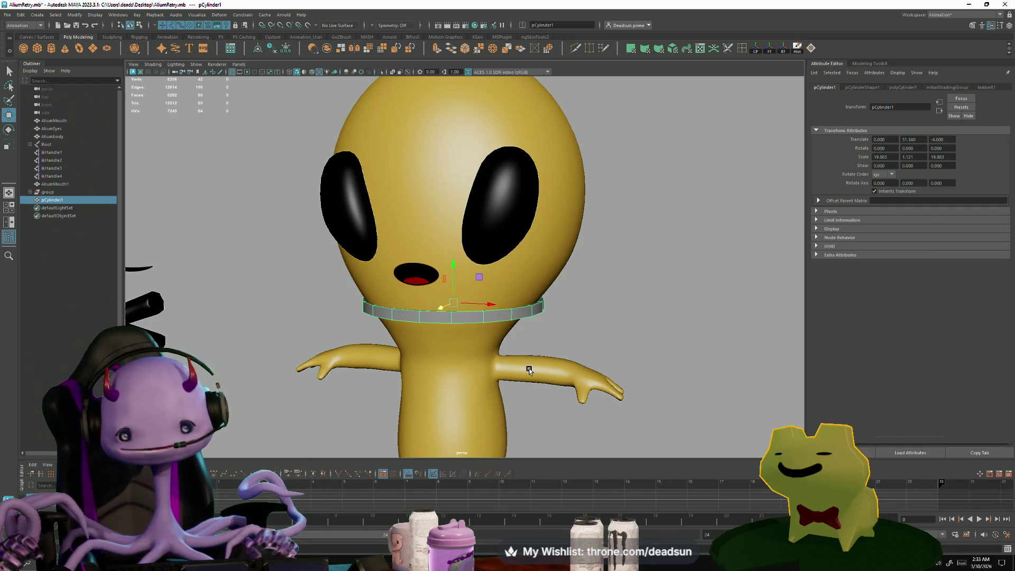
key(Delete)
scroll(518, 400, down, 5)
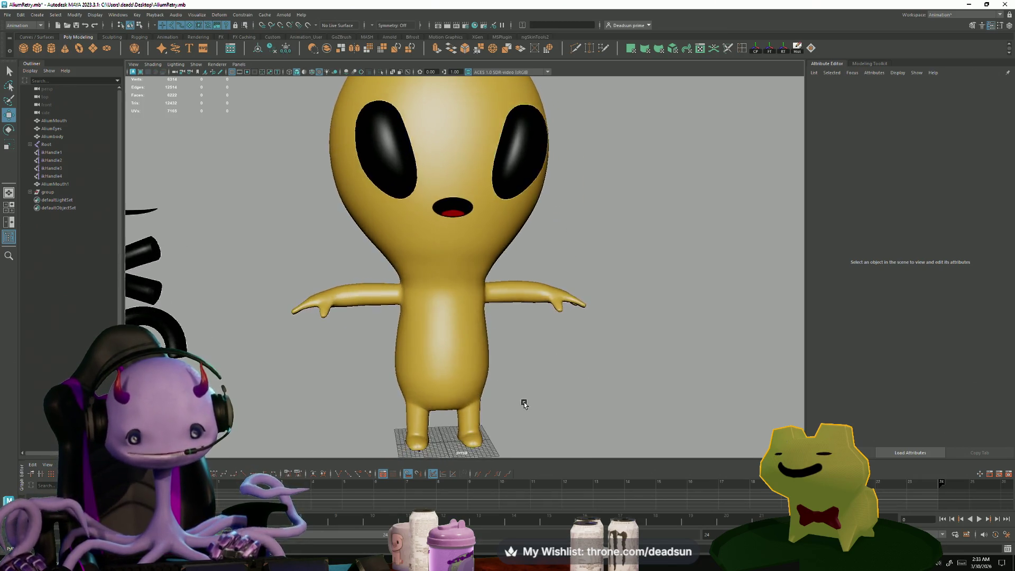
mouse_move(523, 404)
alt+mouse_down()
mouse_move(498, 402)
mouse_move(487, 414)
mouse_move(519, 408)
mouse_move(475, 382)
alt+mouse_up()
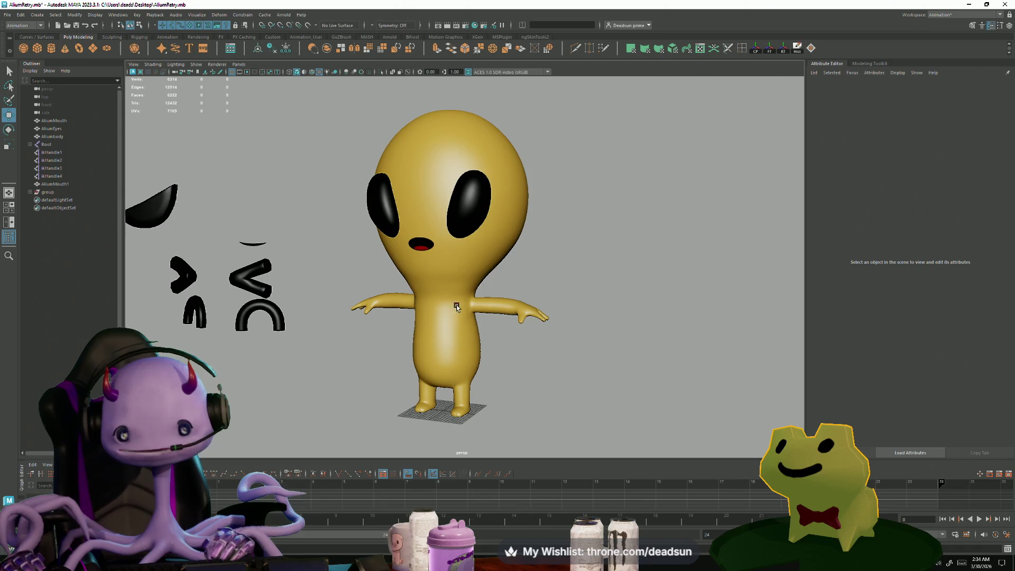
scroll(479, 377, up, 5)
scroll(474, 374, down, 4)
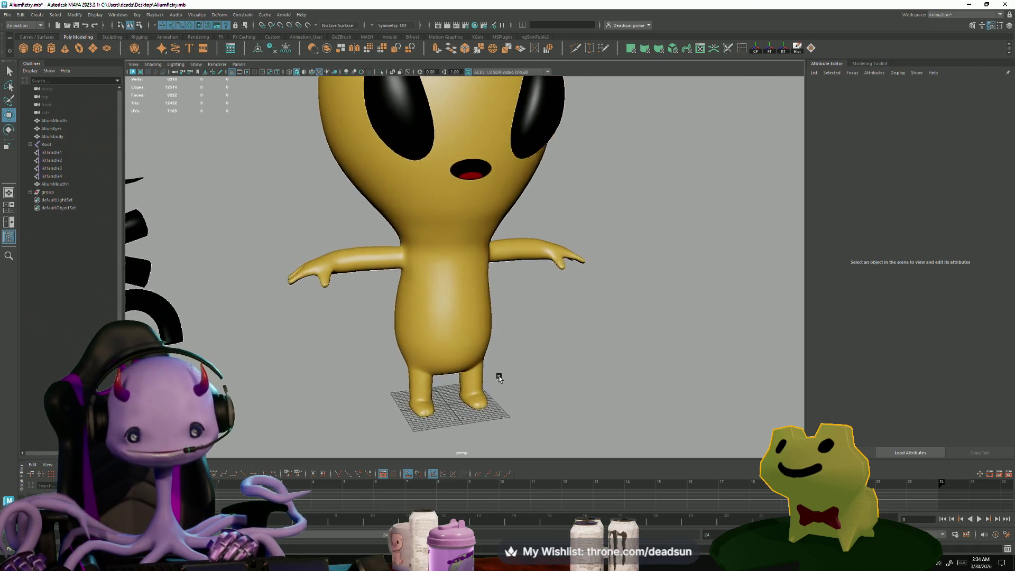
mouse_move(453, 367)
alt+mouse_down()
mouse_move(378, 351)
mouse_move(407, 363)
mouse_move(380, 363)
alt+mouse_up()
alt+drag(446, 281, 412, 262)
click(414, 238)
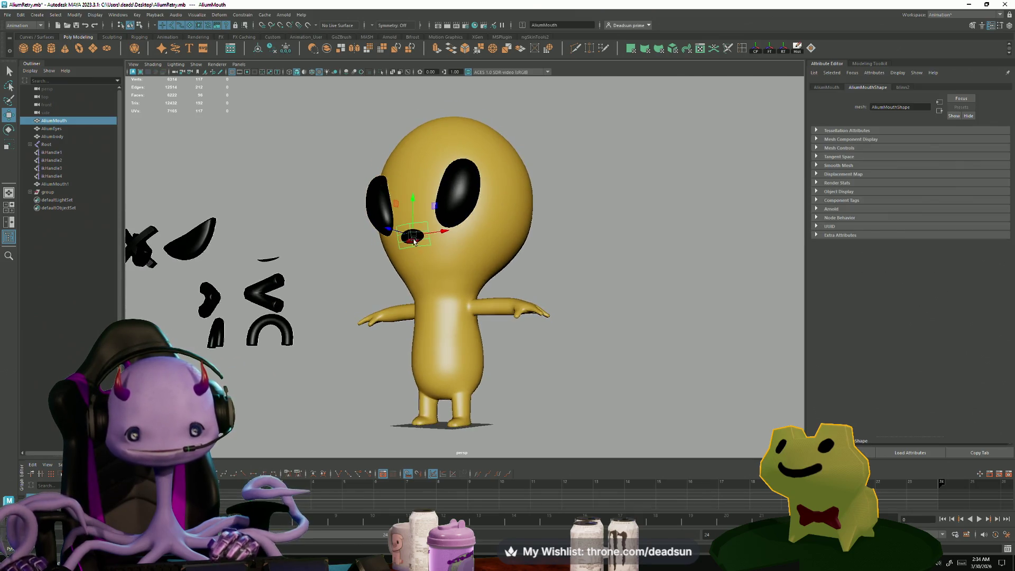
mouse_move(432, 324)
alt+mouse_down()
mouse_move(472, 338)
mouse_move(300, 347)
alt+mouse_up()
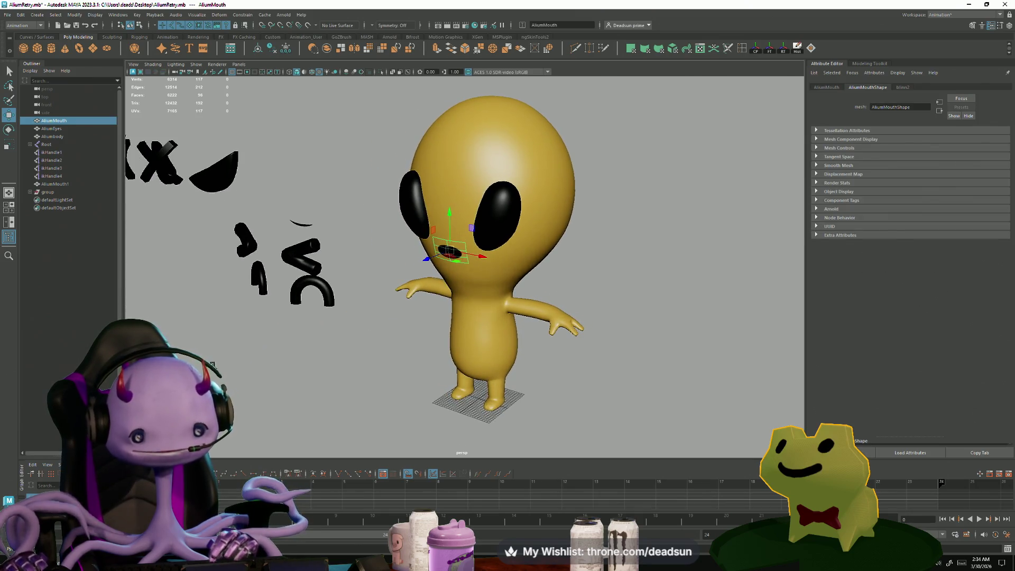
click(266, 362)
mouse_move(265, 362)
alt+mouse_down()
mouse_move(363, 267)
mouse_move(387, 263)
mouse_move(324, 264)
mouse_move(363, 283)
mouse_move(387, 264)
mouse_move(356, 229)
mouse_move(341, 260)
mouse_move(396, 331)
mouse_move(380, 235)
mouse_move(365, 312)
alt+mouse_up()
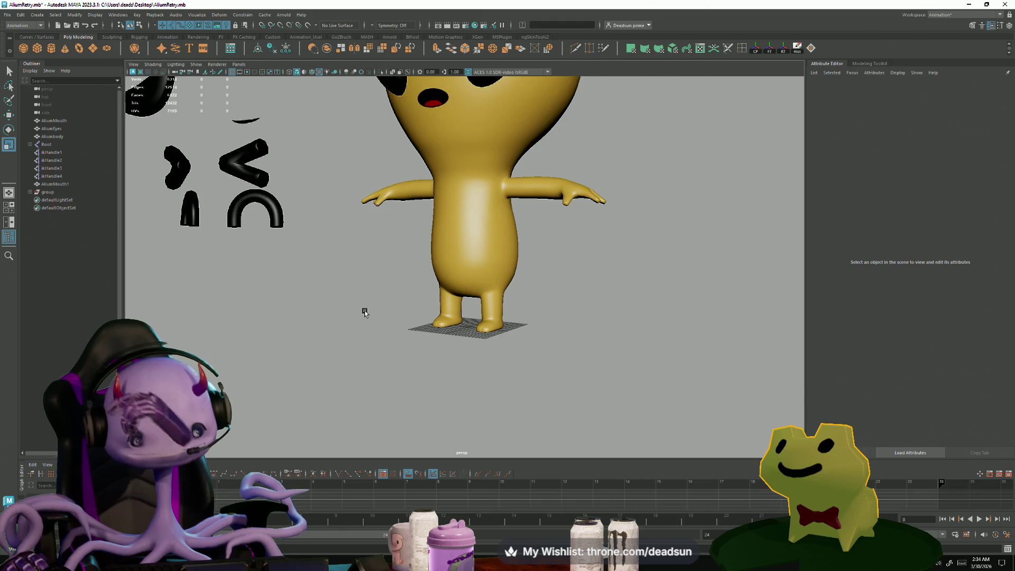
mouse_move(387, 260)
alt+mouse_down()
mouse_move(395, 254)
mouse_move(396, 351)
mouse_move(376, 308)
mouse_move(381, 325)
mouse_move(439, 372)
mouse_move(447, 361)
mouse_move(406, 345)
mouse_move(465, 374)
alt+mouse_up()
click(426, 338)
click(410, 335)
mouse_move(410, 336)
alt+mouse_down()
mouse_move(390, 356)
mouse_move(414, 319)
mouse_move(385, 340)
mouse_move(410, 356)
alt+mouse_up()
Step: Switch to ship10Bridge and orbit out to see the hull, tank and ships
key(super+Tab)
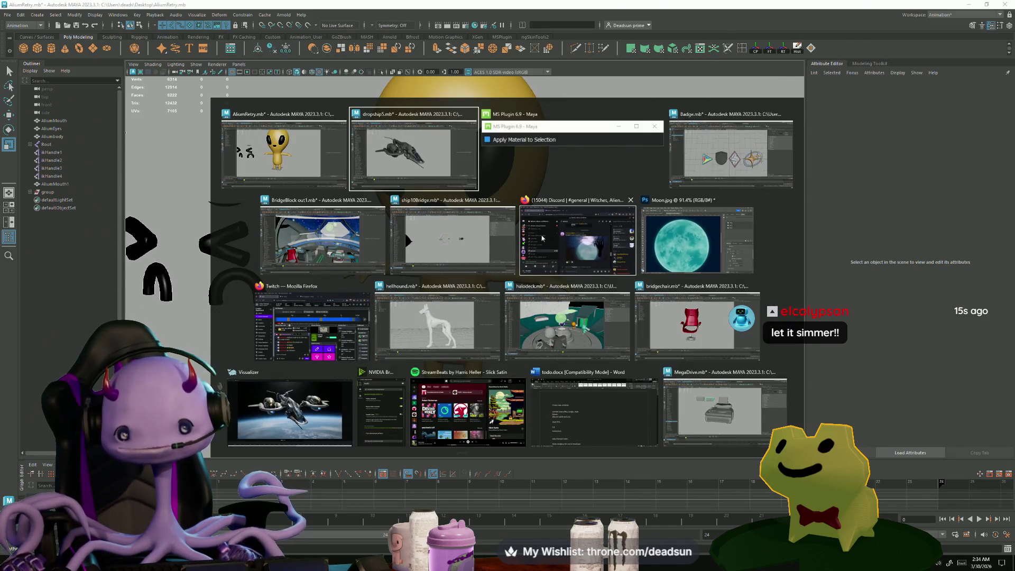
click(449, 248)
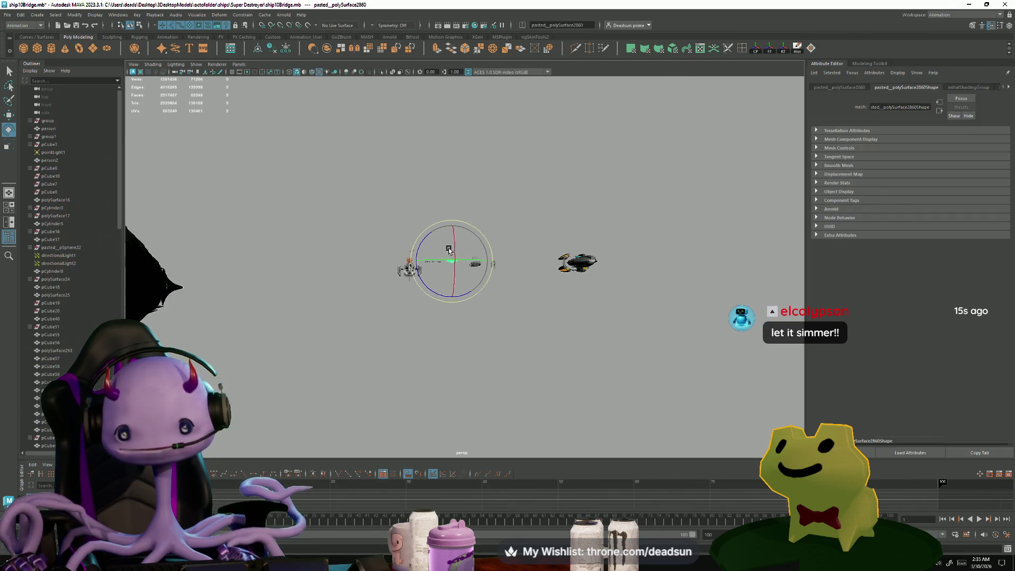
mouse_move(443, 314)
alt+mouse_down()
mouse_move(661, 375)
mouse_move(415, 324)
mouse_move(483, 344)
alt+mouse_up()
mouse_move(369, 295)
alt+mouse_down()
mouse_move(491, 360)
mouse_move(449, 354)
mouse_move(335, 296)
mouse_move(381, 376)
mouse_move(414, 363)
alt+mouse_up()
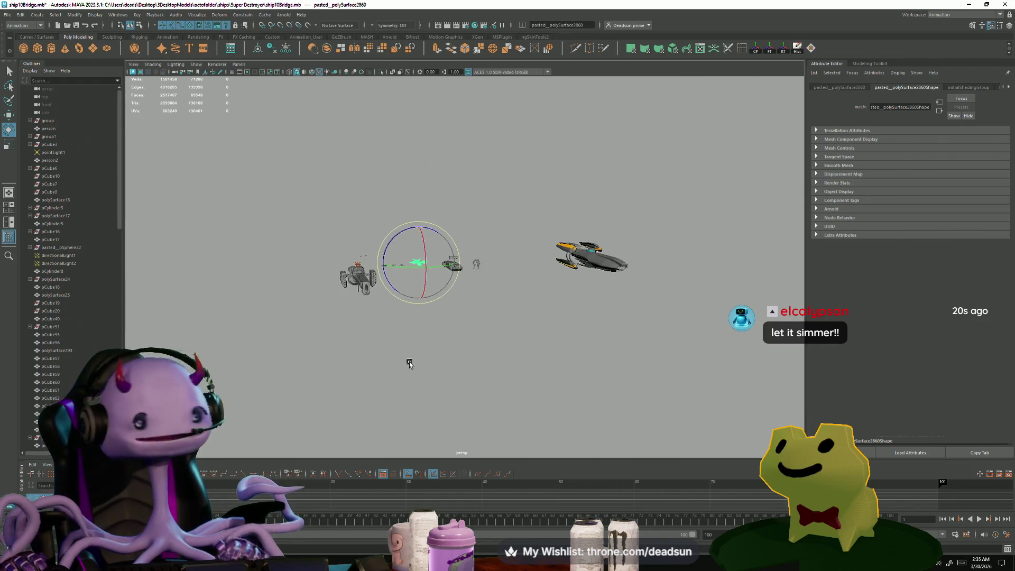
Step: Look over all the ship models again, then close ship10Bridge without saving
key(super+Tab)
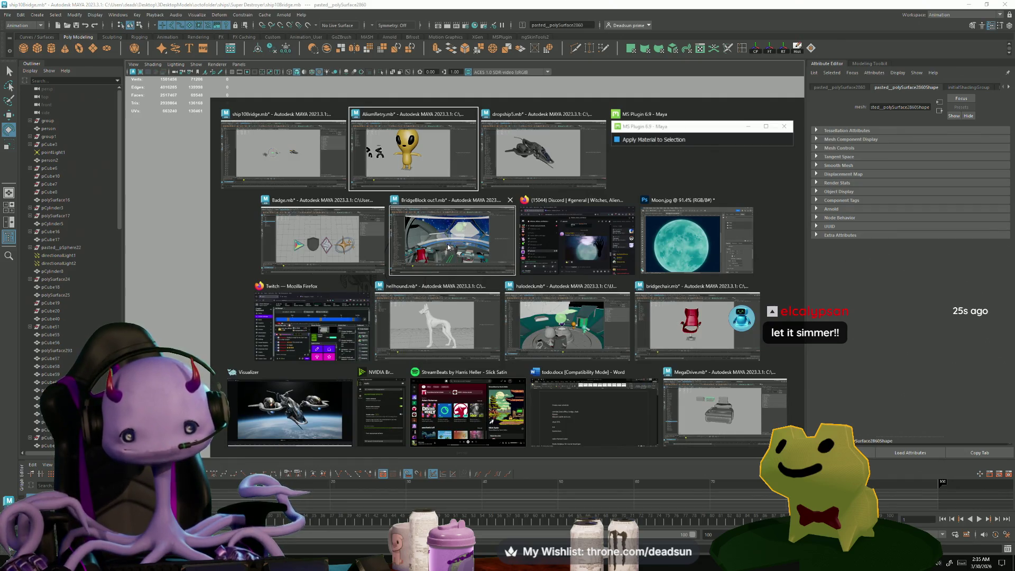
click(312, 167)
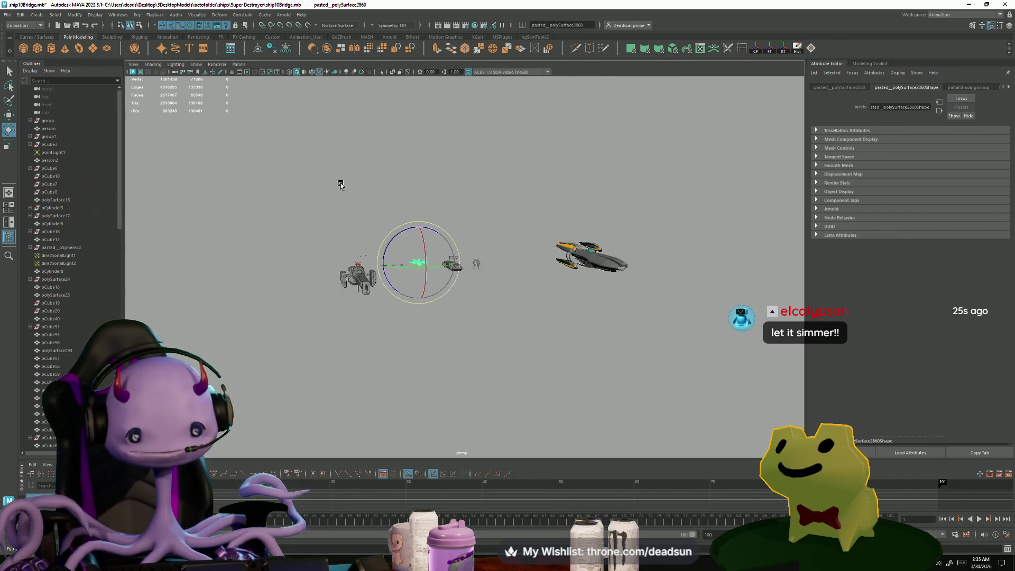
mouse_move(419, 319)
alt+mouse_down()
mouse_move(516, 354)
mouse_move(442, 344)
alt+mouse_up()
alt+drag(492, 349, 502, 353)
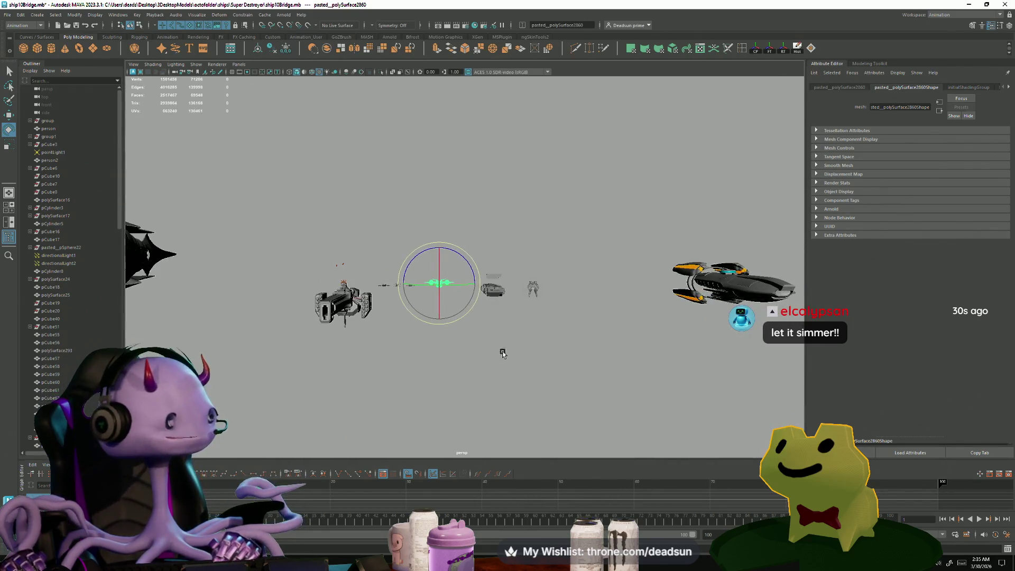
alt+right_drag(536, 327, 469, 292)
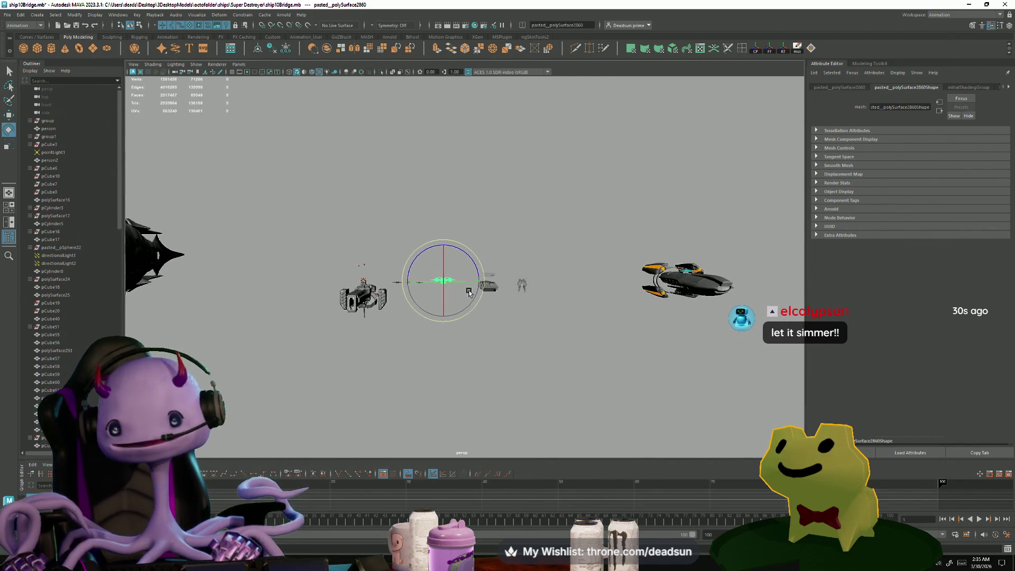
click(1004, 5)
click(508, 286)
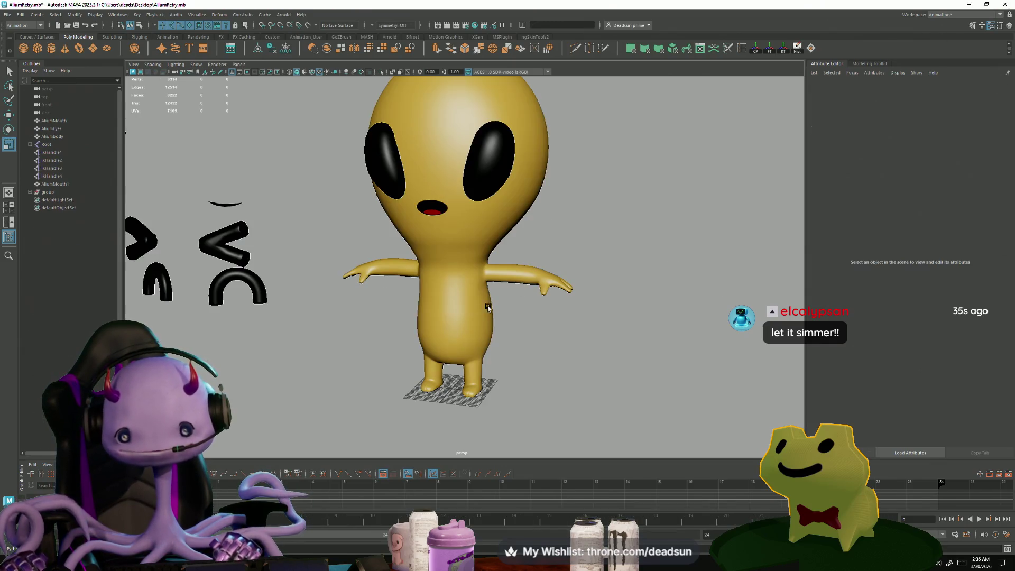
Step: Select the alien body, orbit from above to the front, and bring up the window switcher
scroll(412, 373, up, 3)
click(423, 340)
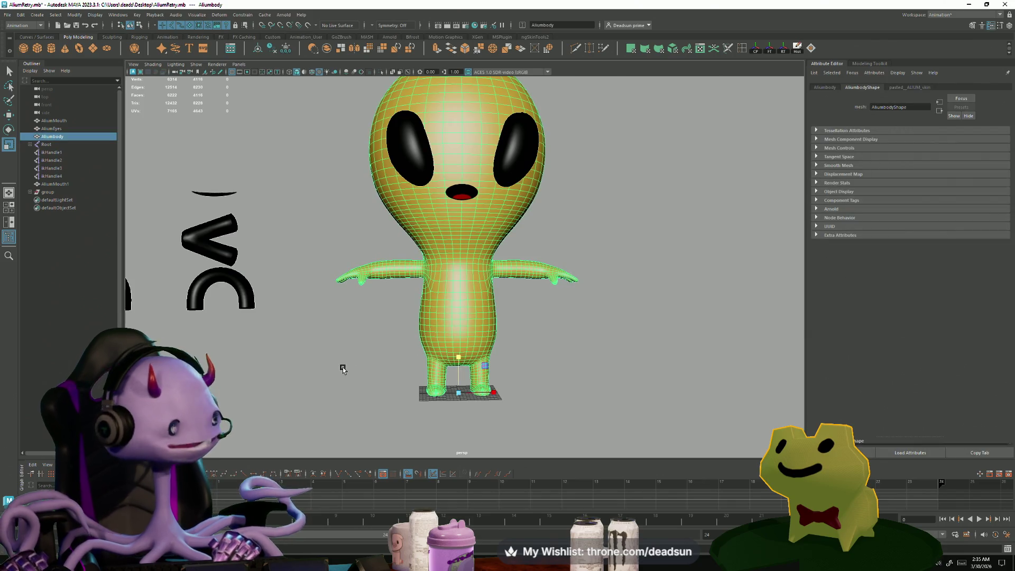
mouse_move(388, 376)
alt+mouse_down()
mouse_move(373, 390)
mouse_move(386, 391)
mouse_move(369, 385)
mouse_move(378, 374)
alt+mouse_up()
mouse_move(378, 374)
alt+right_down()
mouse_move(571, 390)
mouse_move(392, 363)
mouse_move(404, 354)
alt+right_up()
mouse_move(407, 351)
alt+mouse_down()
mouse_move(412, 335)
mouse_move(379, 363)
mouse_move(396, 351)
mouse_move(377, 384)
mouse_move(374, 306)
mouse_move(379, 370)
mouse_move(383, 343)
alt+mouse_up()
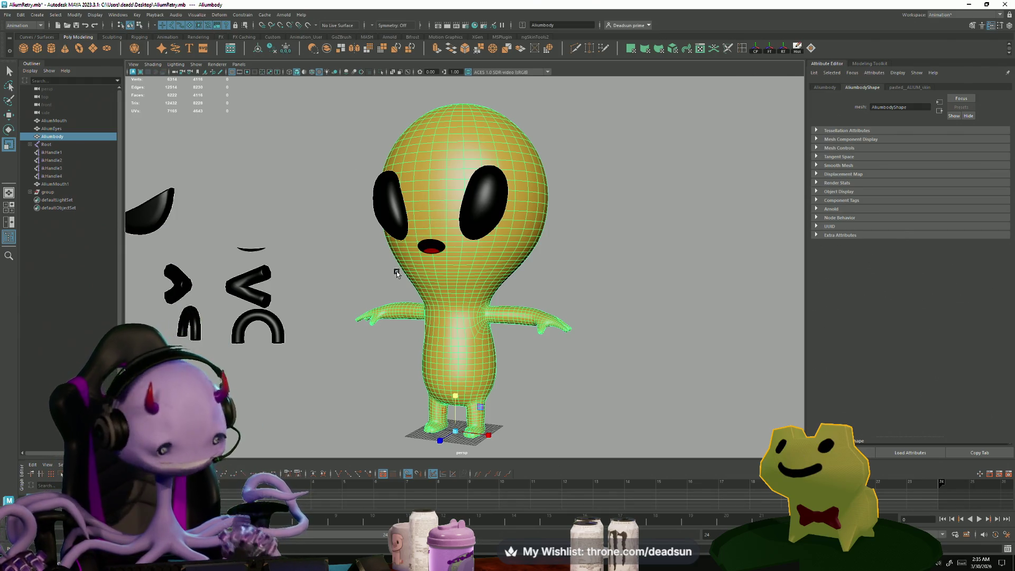
key(alt+Tab)
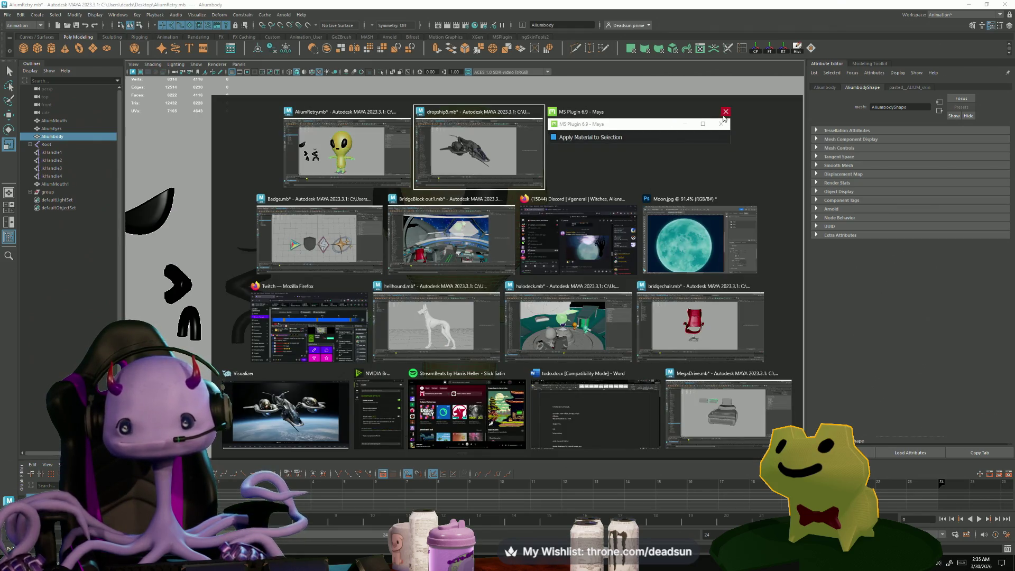
Step: Close MS Plugin 6.9, switch to the hellhound scene and orbit the dog around
click(724, 116)
click(427, 327)
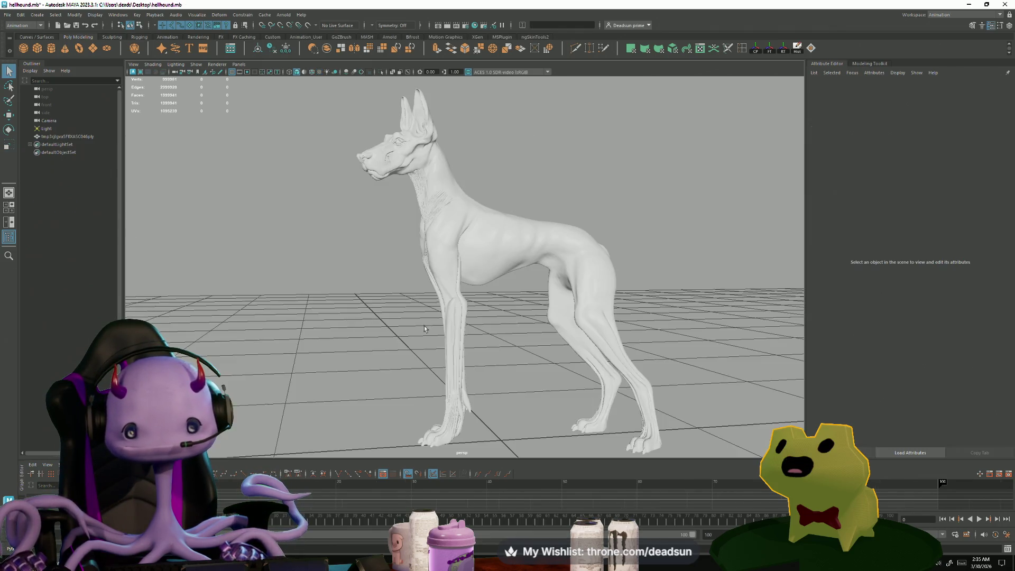
alt+drag(497, 206, 713, 204)
scroll(253, 164, down, 5)
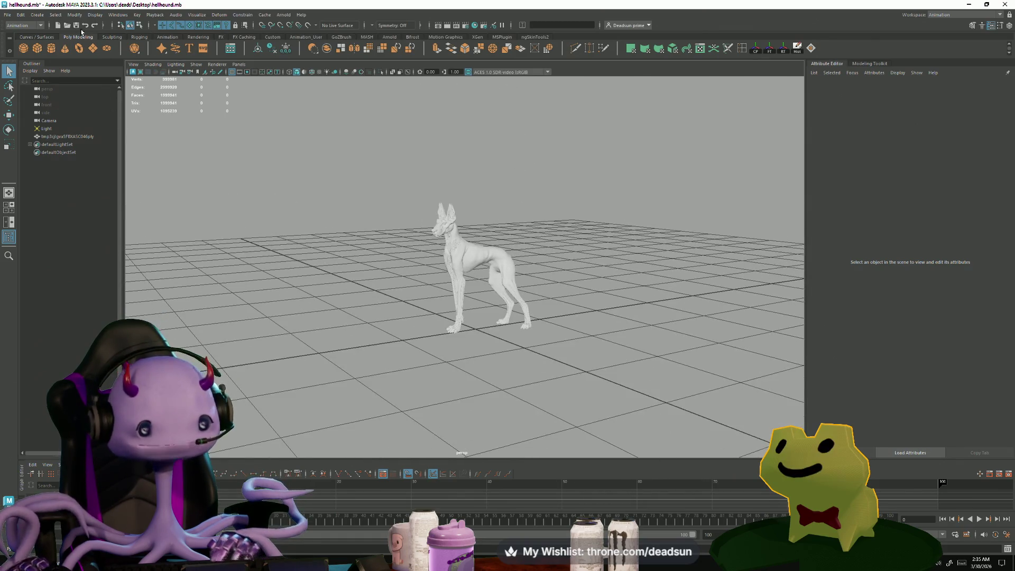
Step: Add a directional light and rotate it to aim diagonally down at the dog
click(74, 16)
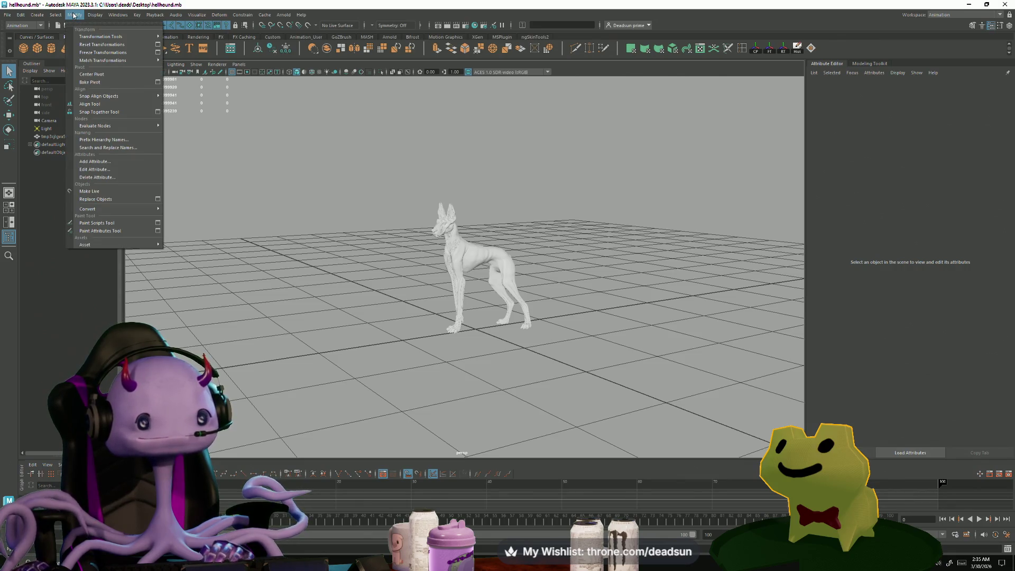
click(74, 16)
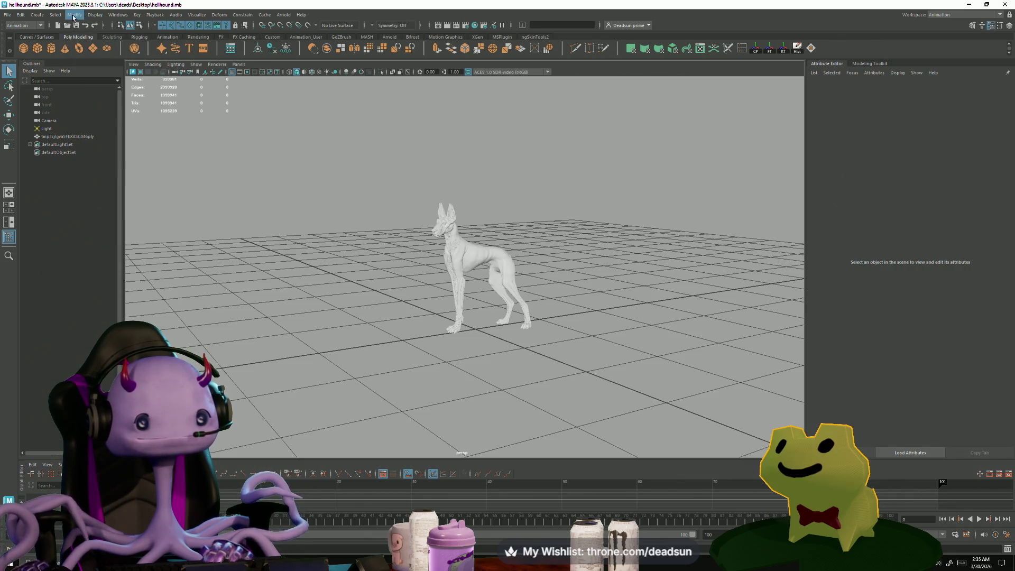
click(38, 15)
mouse_move(79, 63)
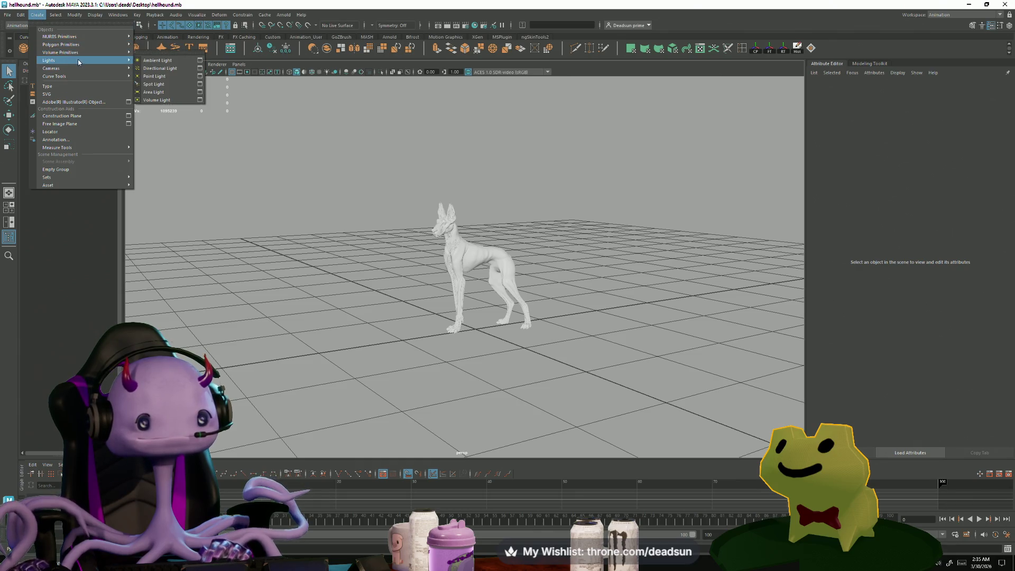
click(158, 68)
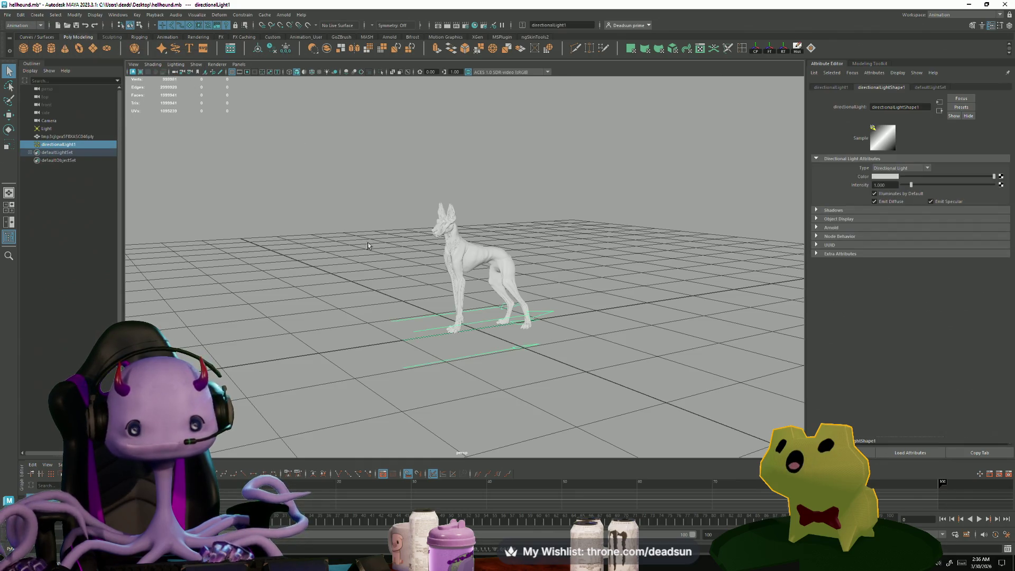
mouse_move(455, 317)
mouse_down()
mouse_move(496, 323)
mouse_move(302, 355)
mouse_up()
key(w)
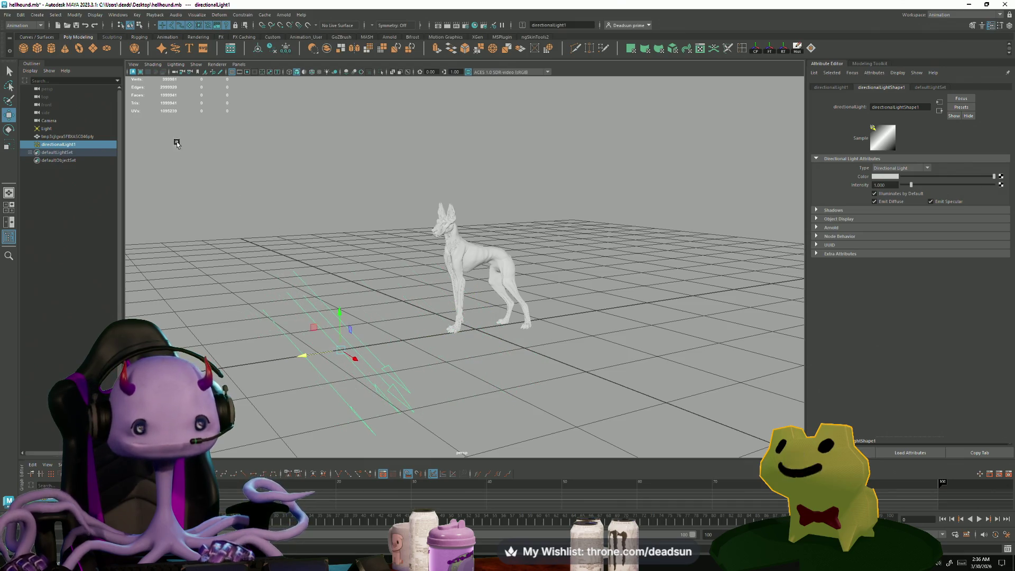
Step: Turn on Use Depth Map Shadows in directionalLightShape1's Shadows section
click(176, 64)
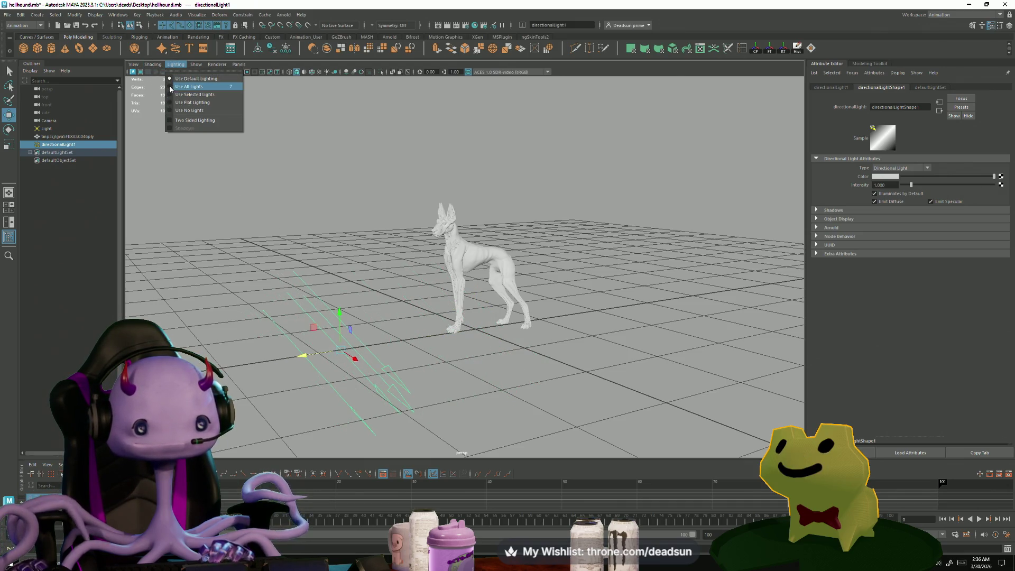
click(171, 121)
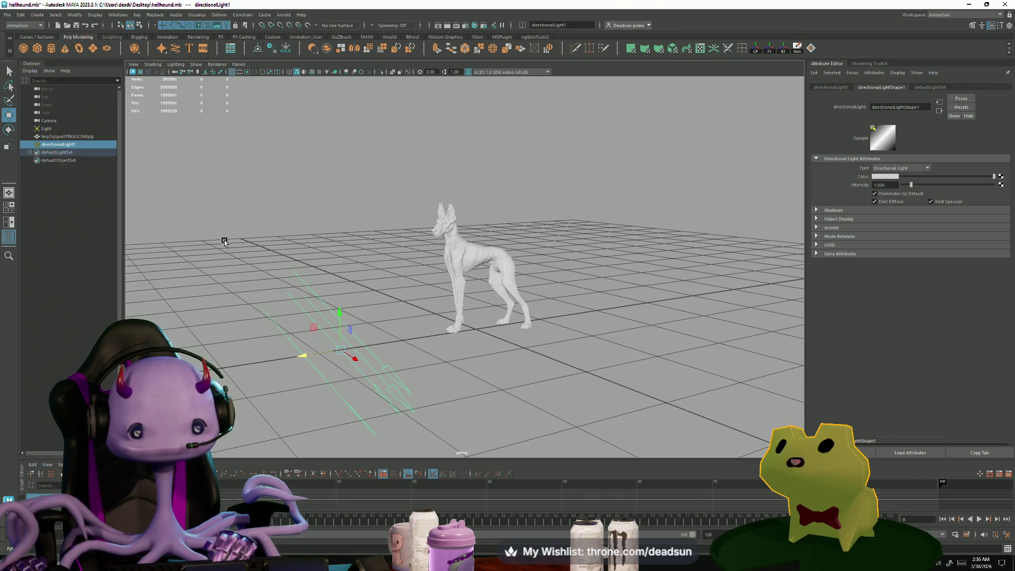
alt+drag(224, 241, 271, 249)
click(829, 87)
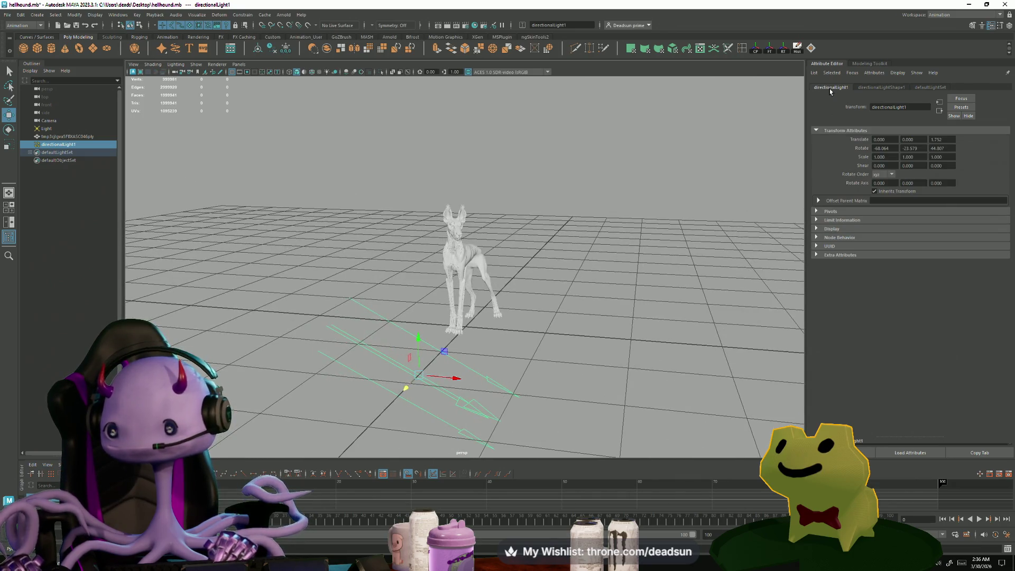
click(867, 88)
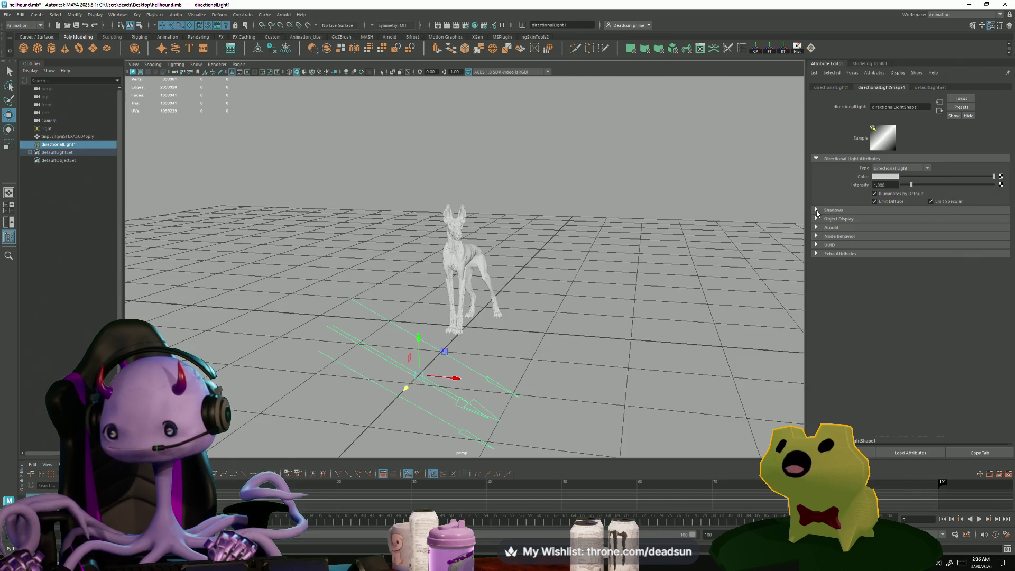
click(816, 210)
click(876, 237)
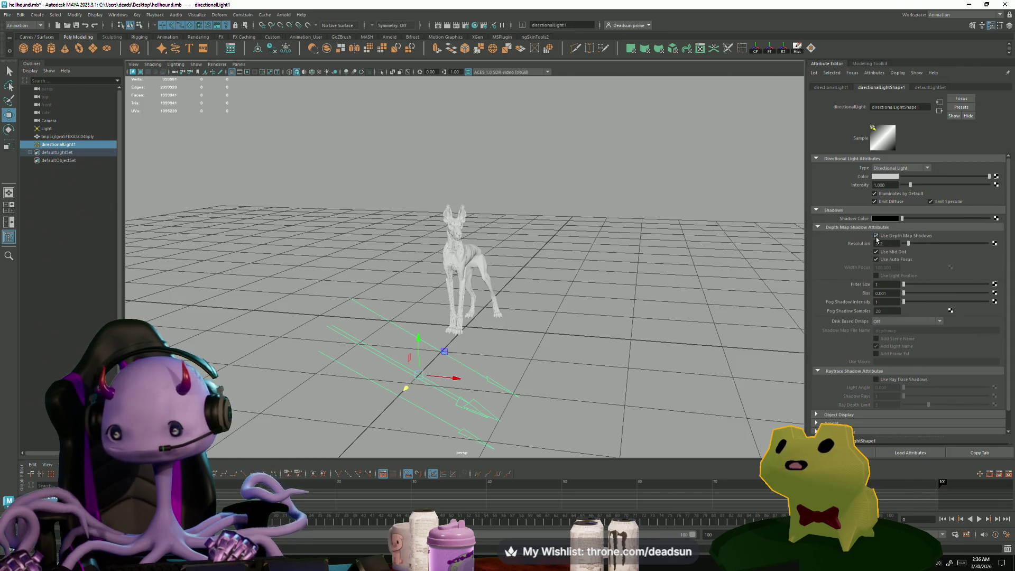
Step: Light the viewport with all lights (7), rotate the light onto the hellhound, then switch to the Twitch stream
alt+drag(685, 279, 787, 302)
mouse_move(790, 337)
alt+mouse_down()
mouse_move(557, 301)
mouse_move(579, 304)
mouse_move(612, 343)
alt+mouse_up()
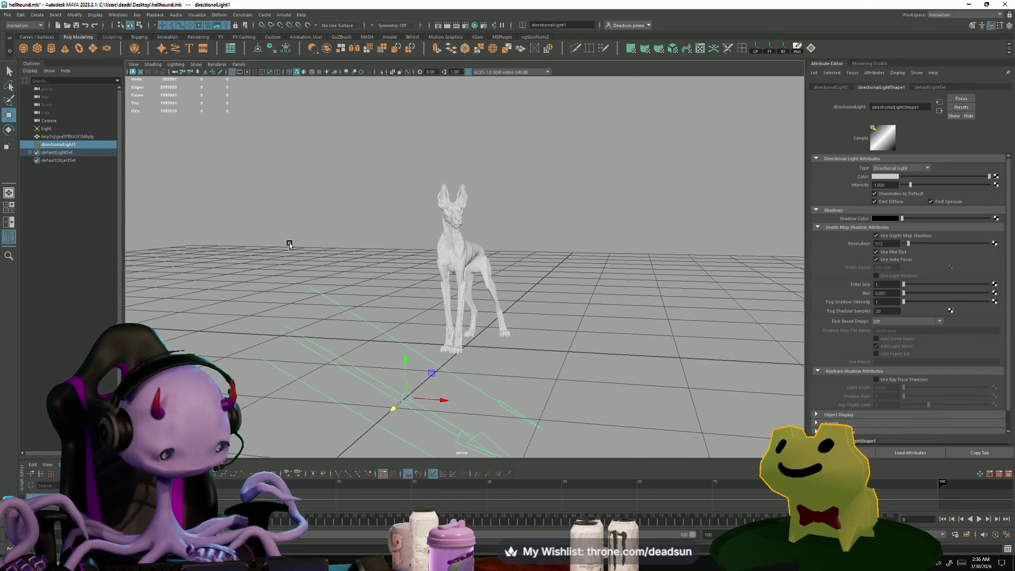
key(7)
mouse_move(358, 254)
alt+mouse_down()
mouse_move(297, 251)
mouse_move(340, 254)
alt+mouse_up()
key(e)
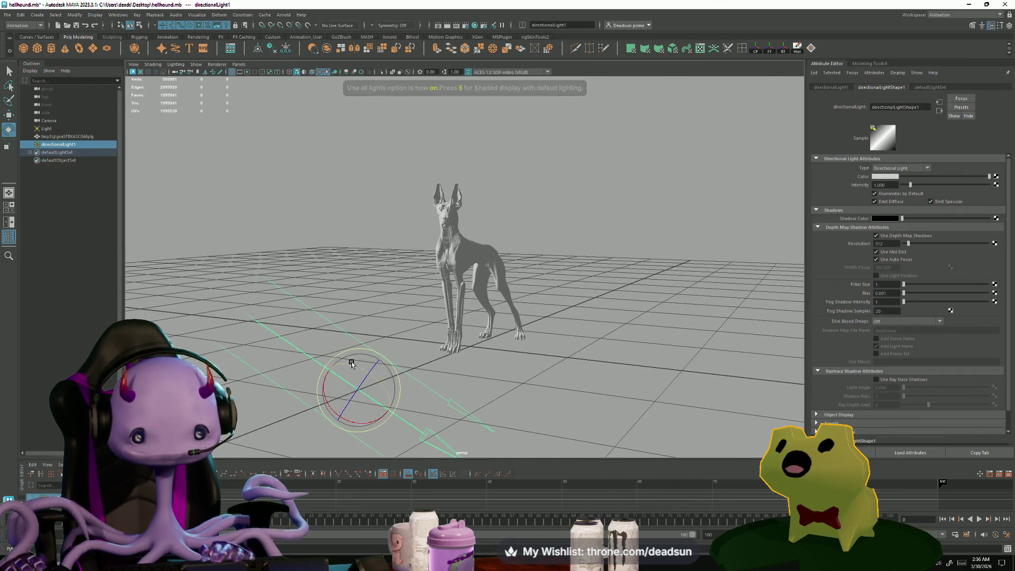
mouse_move(352, 364)
mouse_down()
mouse_move(398, 396)
mouse_move(372, 409)
mouse_move(346, 398)
mouse_move(353, 381)
mouse_up()
key(alt+Tab)
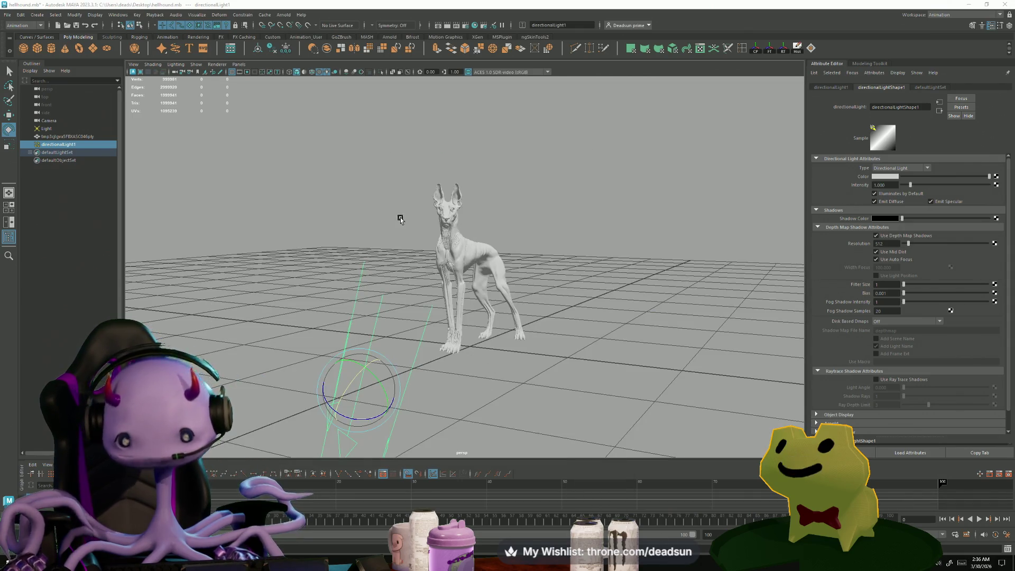
key(alt+Tab)
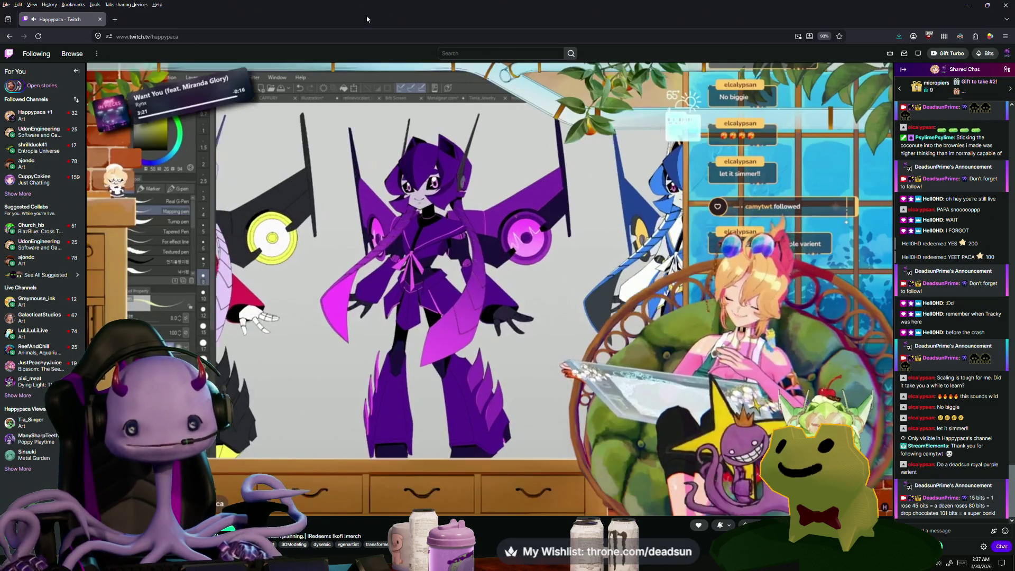
Step: Leave the Twitch stream and return to the Maya hellhound scene
key(alt+Tab)
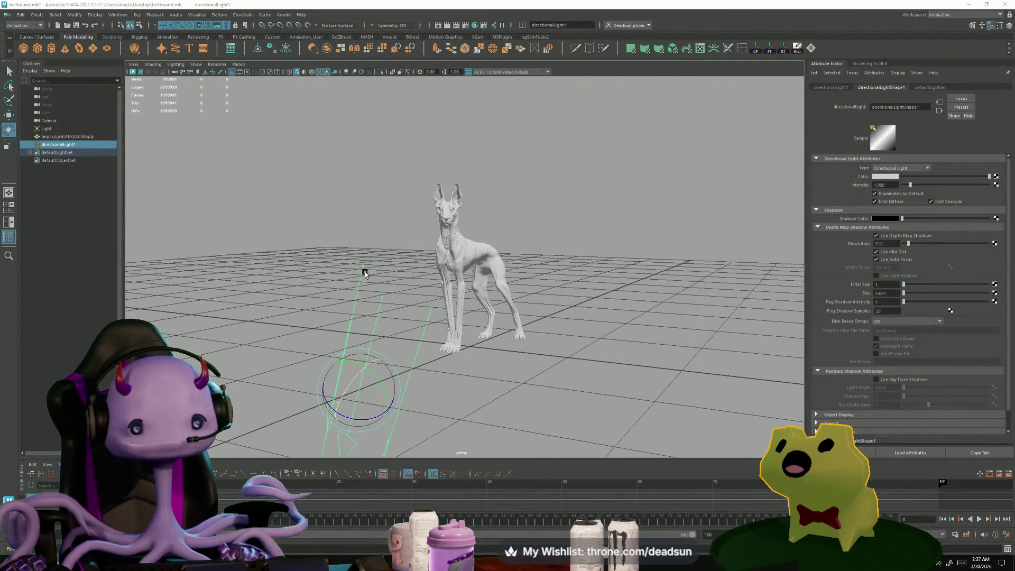
Step: Create a polygon plane at the origin and scale it up into a large ground plane
scroll(365, 274, up, 5)
scroll(364, 273, down, 6)
alt+drag(364, 273, 167, 312)
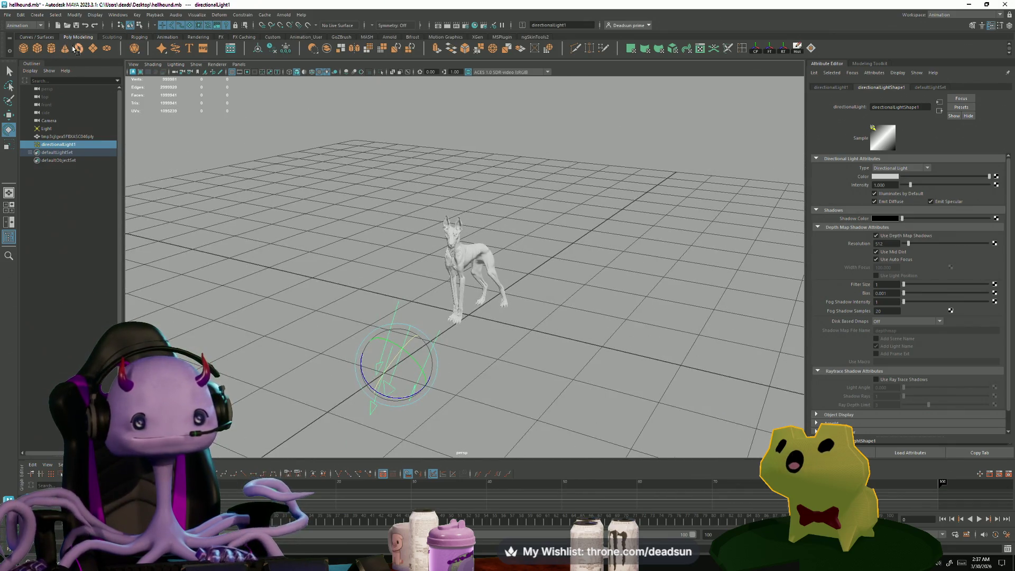
click(92, 48)
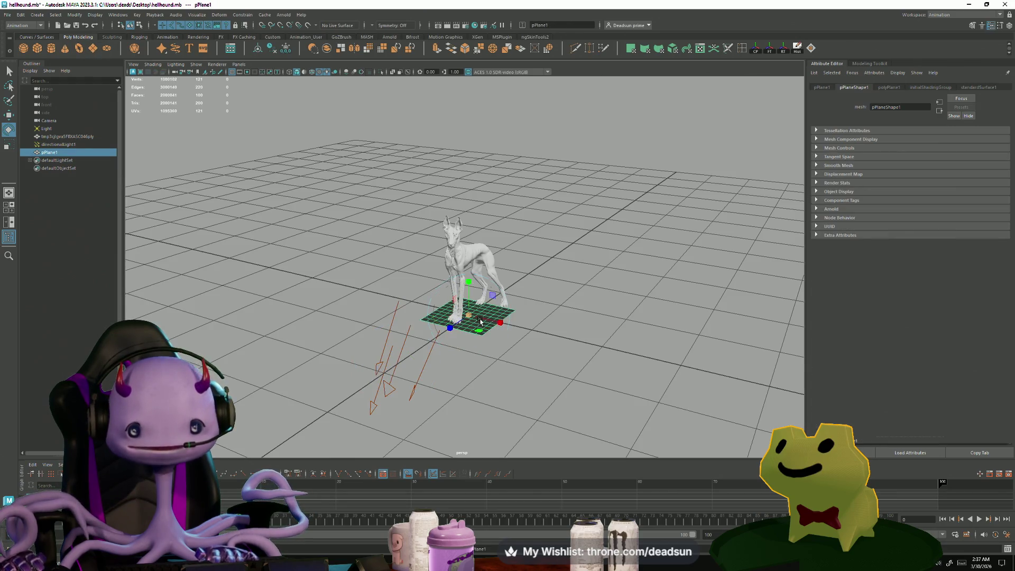
mouse_move(470, 317)
mouse_down()
mouse_move(534, 317)
mouse_move(570, 216)
mouse_up()
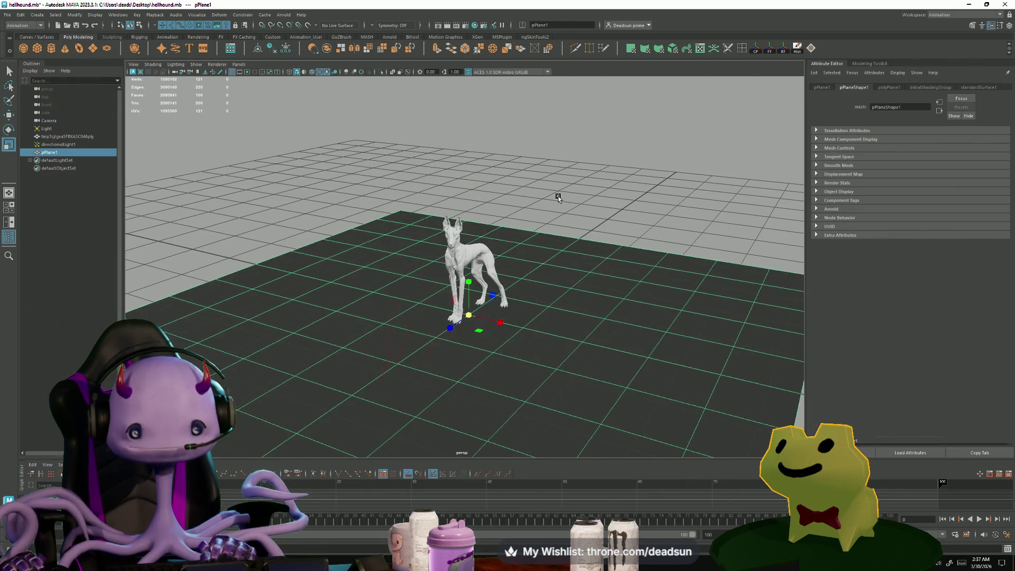
Step: Check pPlane1's creation attributes, then move closer to the dog and select directionalLight1
click(556, 321)
mouse_move(556, 321)
alt+mouse_down()
mouse_move(550, 291)
mouse_move(550, 305)
alt+mouse_up()
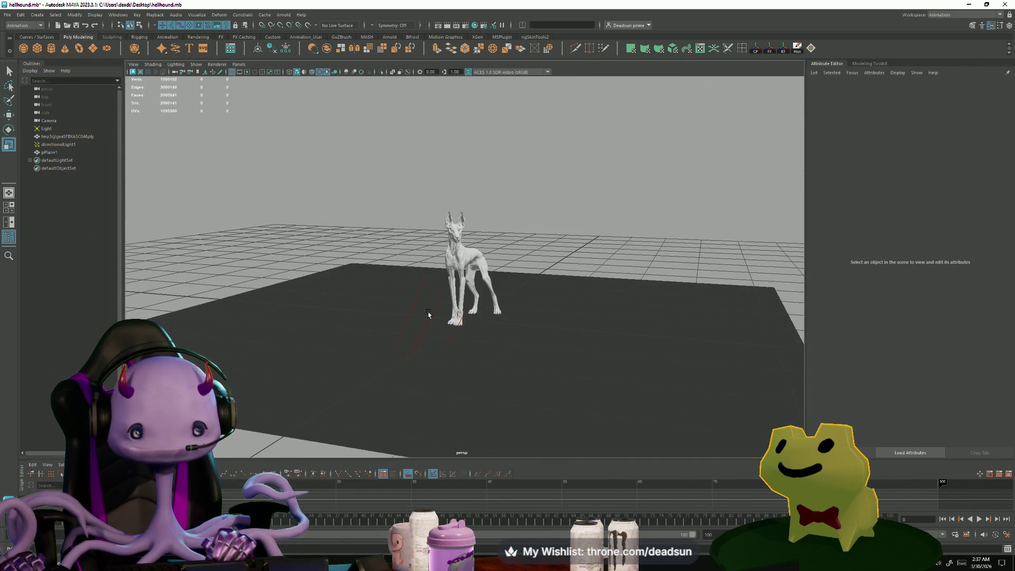
drag(417, 288, 432, 331)
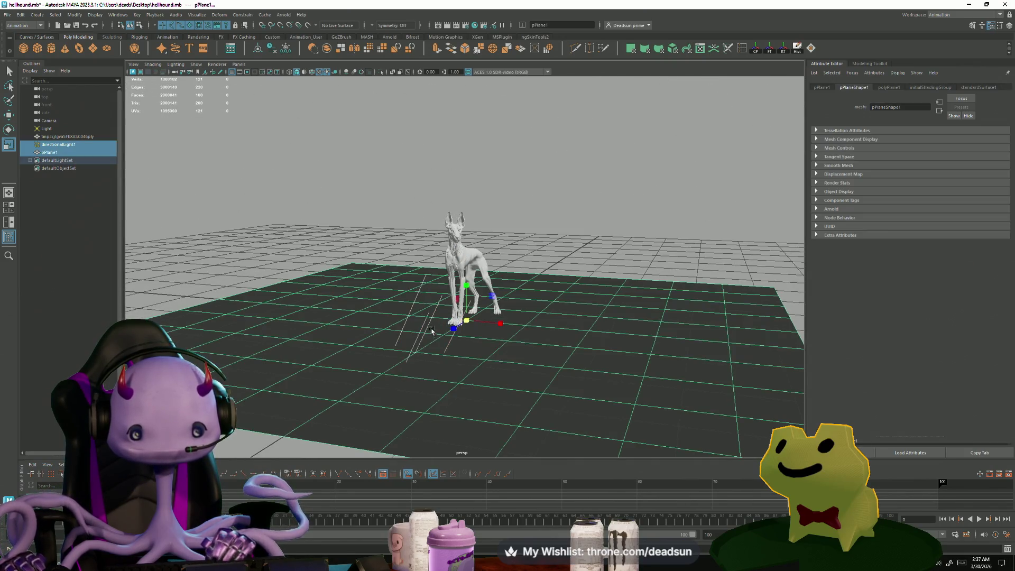
click(890, 88)
click(700, 154)
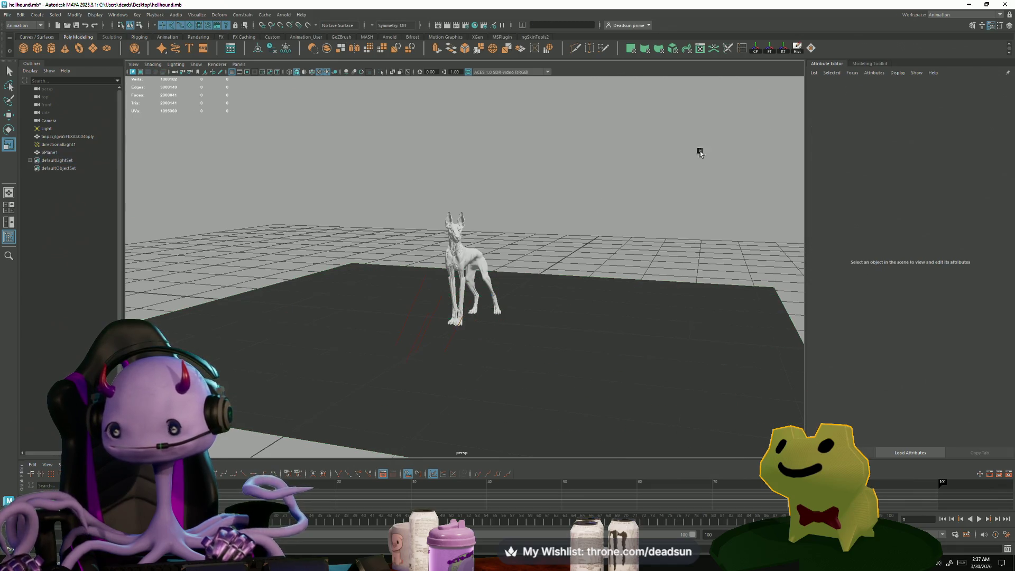
mouse_move(427, 274)
alt+mouse_down()
mouse_move(428, 264)
mouse_move(550, 355)
alt+mouse_up()
click(411, 253)
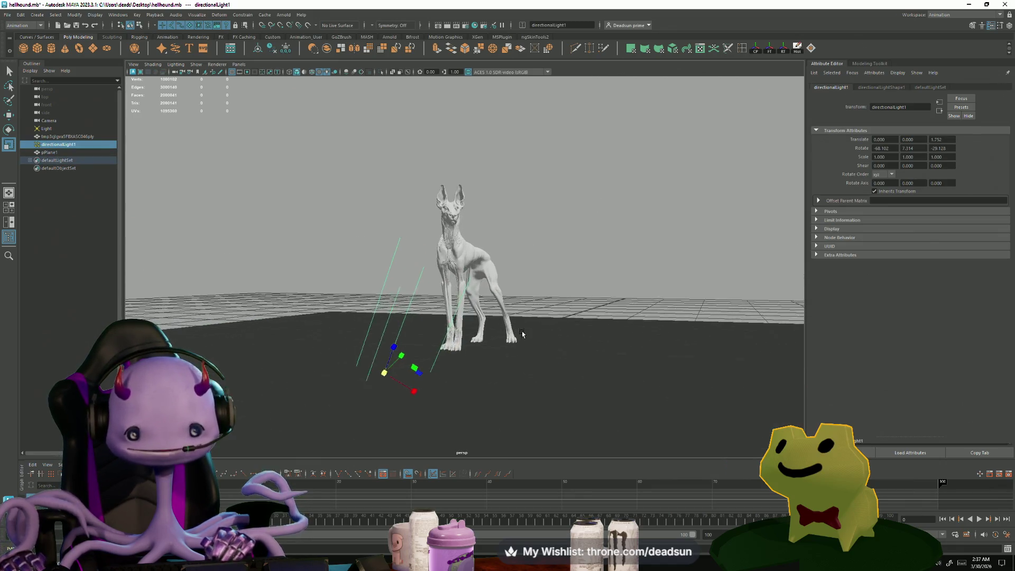
Step: Show the directional light's shadow attributes and enable viewport Lighting > Shadows
click(879, 87)
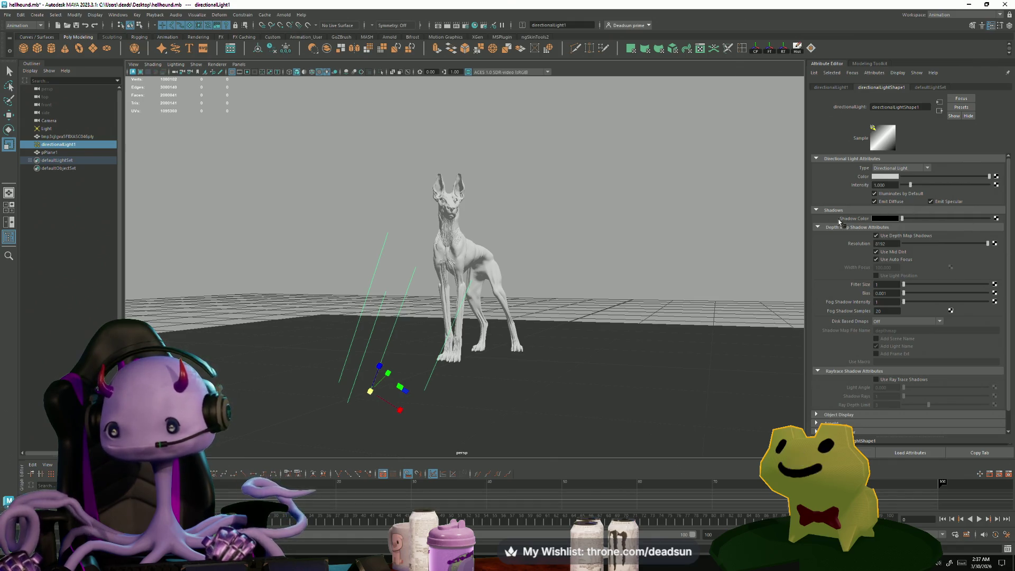
click(175, 65)
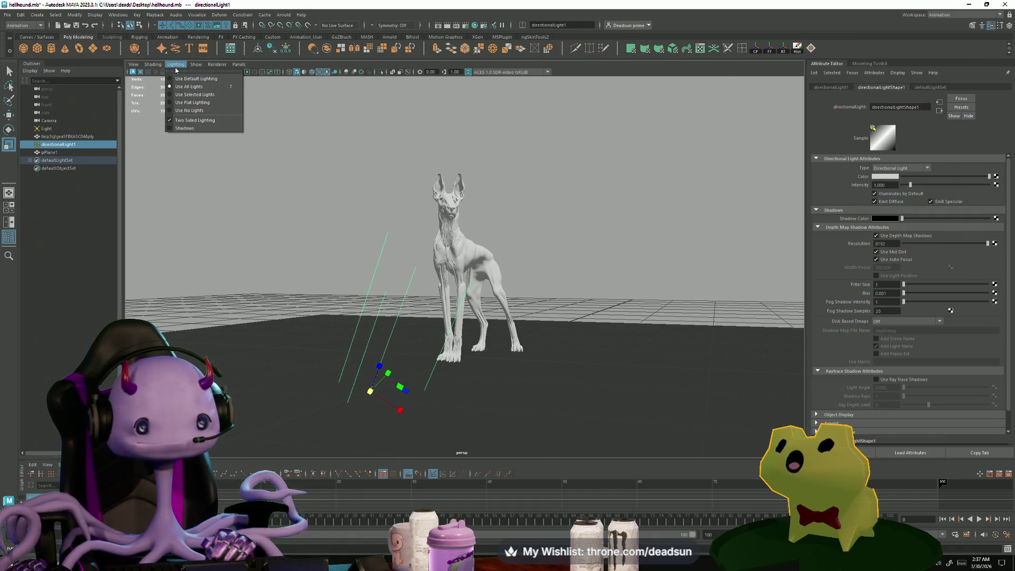
click(168, 128)
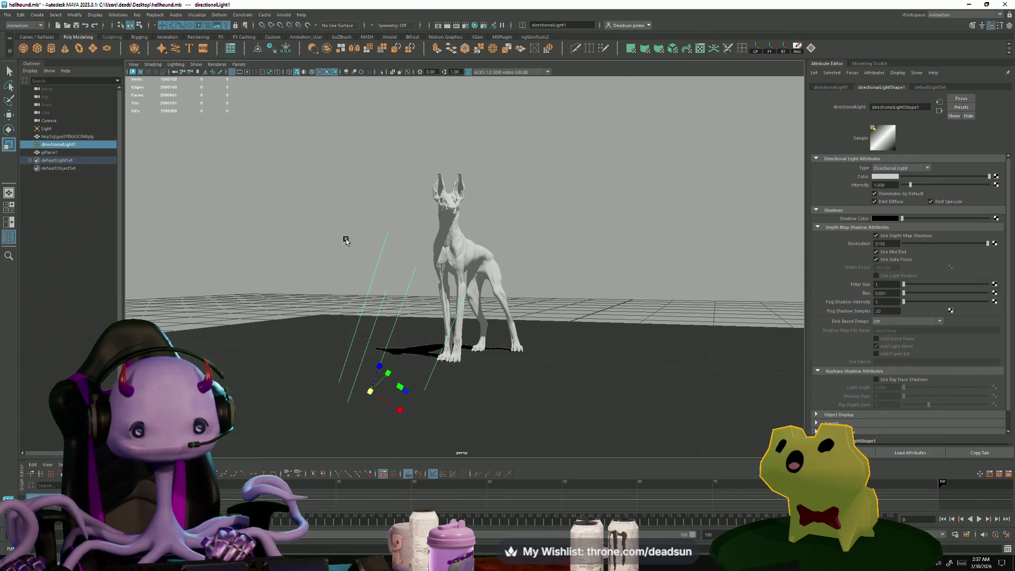
Step: Orbit and zoom around the hellhound to inspect its shadow on the ground plane
mouse_move(346, 241)
alt+right_down()
mouse_move(407, 265)
mouse_move(679, 302)
alt+right_up()
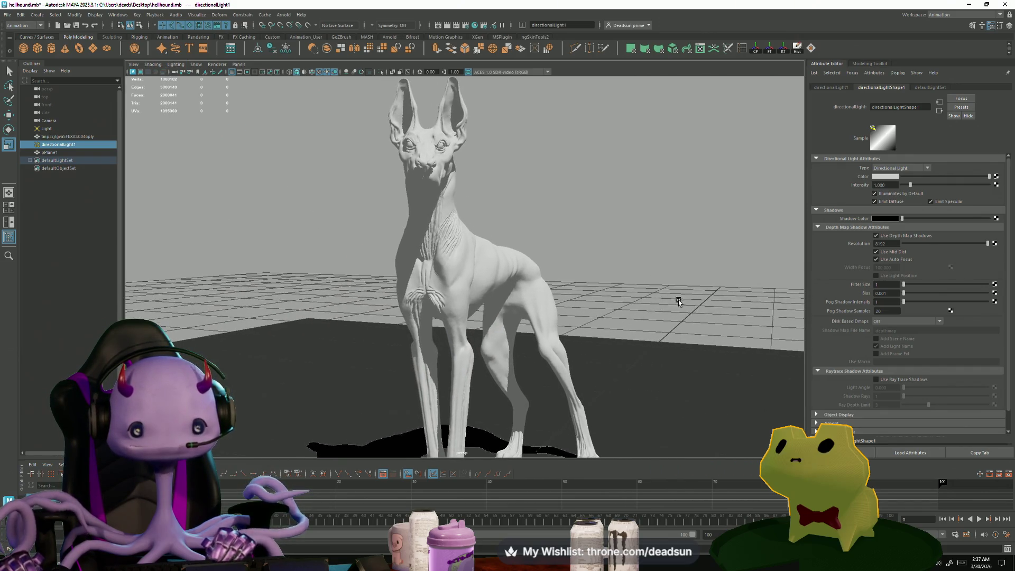
mouse_move(678, 302)
alt+mouse_down()
mouse_move(576, 305)
mouse_move(728, 307)
mouse_move(525, 308)
mouse_move(617, 317)
mouse_move(578, 317)
mouse_move(614, 344)
alt+mouse_up()
alt+right_drag(613, 345, 699, 358)
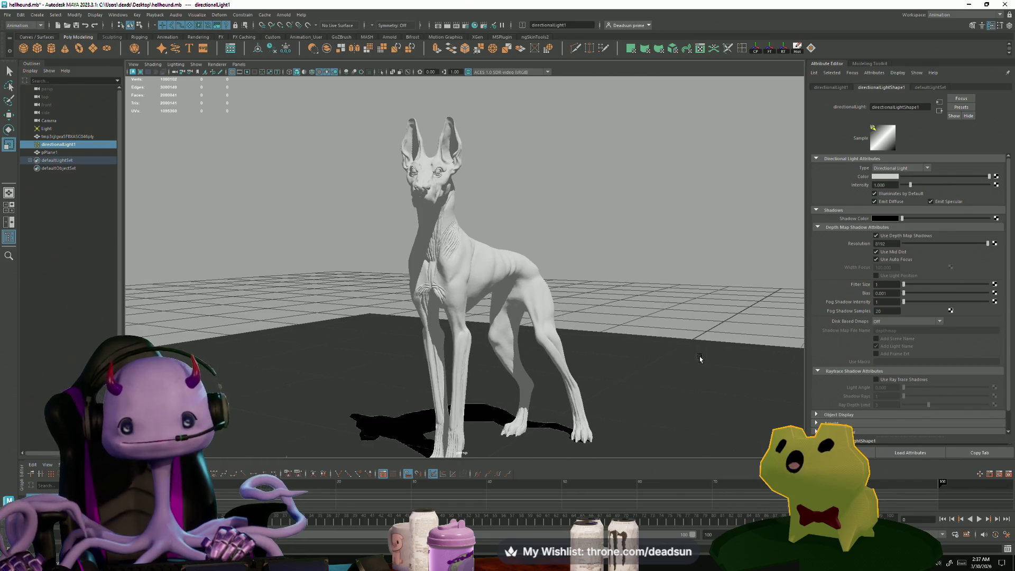
alt+drag(699, 358, 680, 317)
click(669, 306)
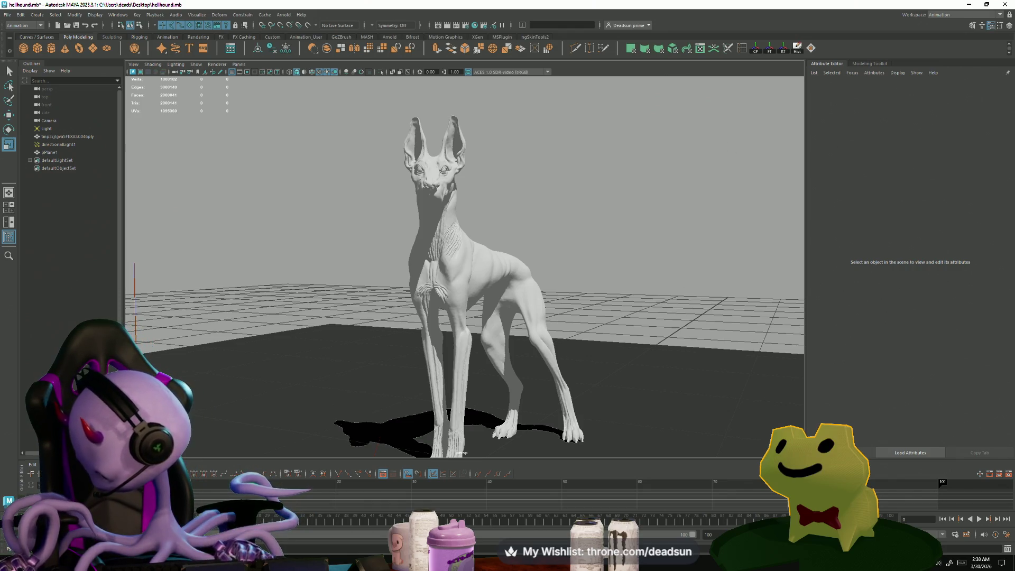
Step: Bring the Firefox Twitch stream window to the front and maximize it
key(alt+Tab)
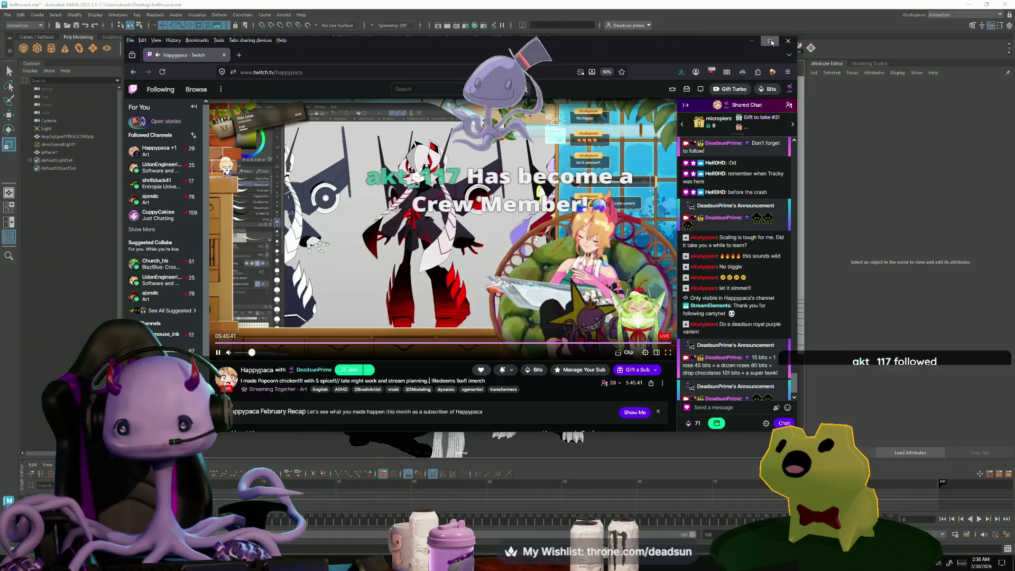
click(771, 43)
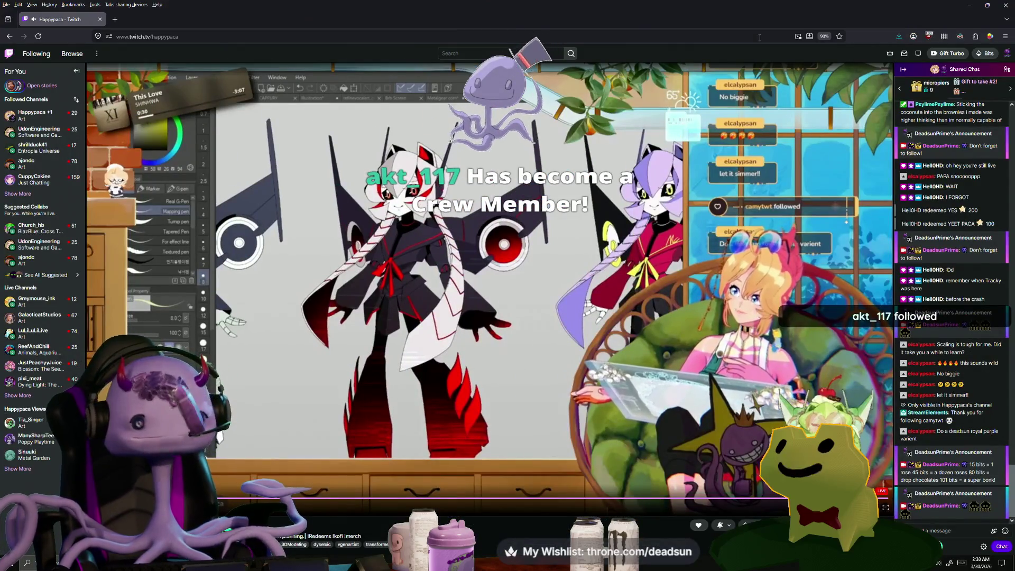
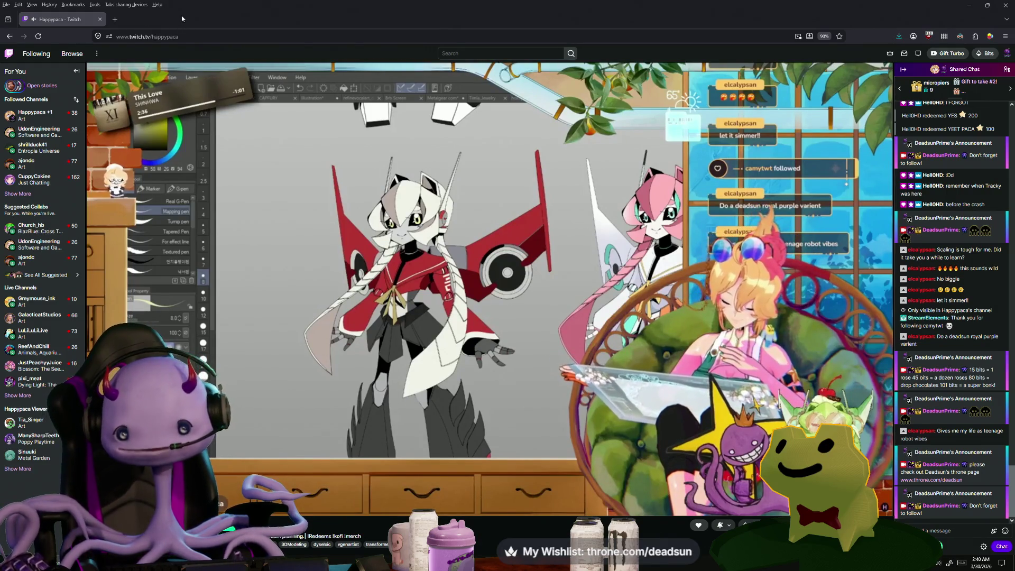
Step: Switch from the Twitch stream in Firefox to the Maya window with the hellhound scene
key(alt+Tab)
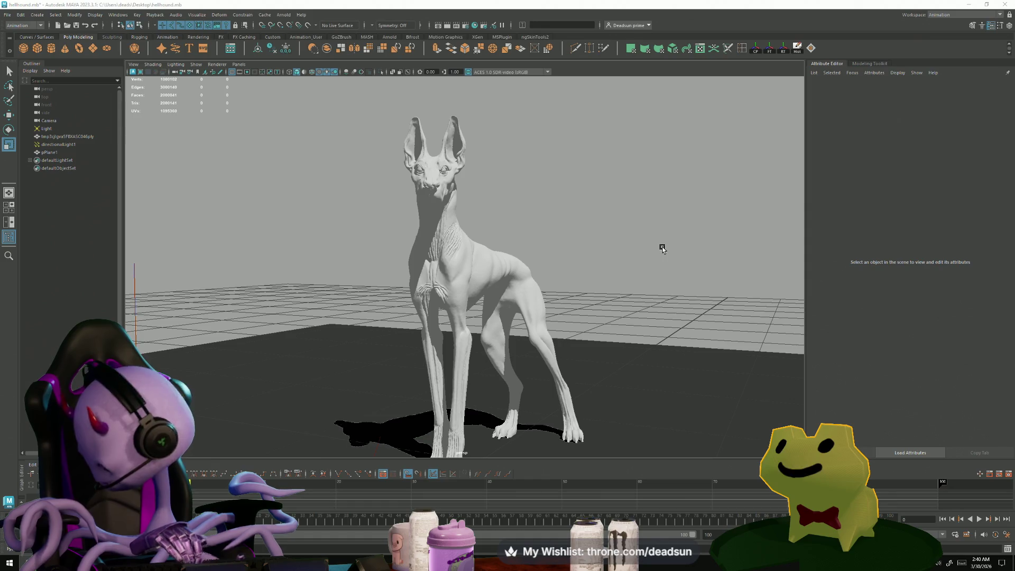
Step: Inspect the hound's head in profile, then select directionalLight1 to load its attributes
mouse_move(336, 271)
alt+right_down()
mouse_move(351, 297)
mouse_move(562, 263)
mouse_move(576, 313)
alt+right_up()
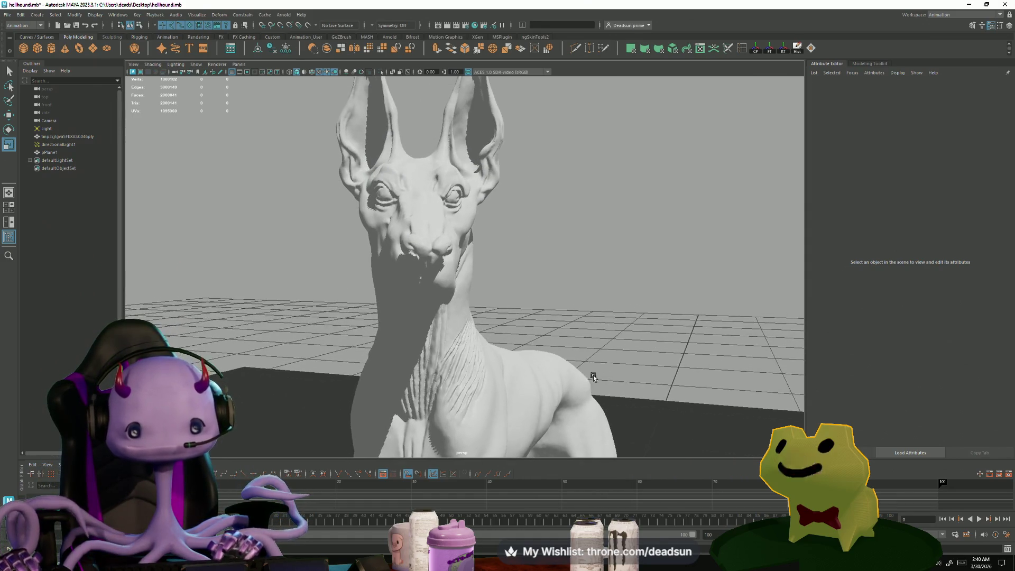
mouse_move(576, 312)
alt+mouse_down()
mouse_move(661, 332)
mouse_move(734, 328)
mouse_move(653, 318)
mouse_move(634, 324)
mouse_move(641, 335)
mouse_move(605, 293)
mouse_move(645, 301)
mouse_move(632, 229)
mouse_move(673, 263)
mouse_move(628, 268)
mouse_move(766, 276)
mouse_move(577, 255)
mouse_move(559, 275)
mouse_move(481, 272)
mouse_move(540, 264)
mouse_move(639, 311)
mouse_move(598, 279)
mouse_move(513, 264)
alt+mouse_up()
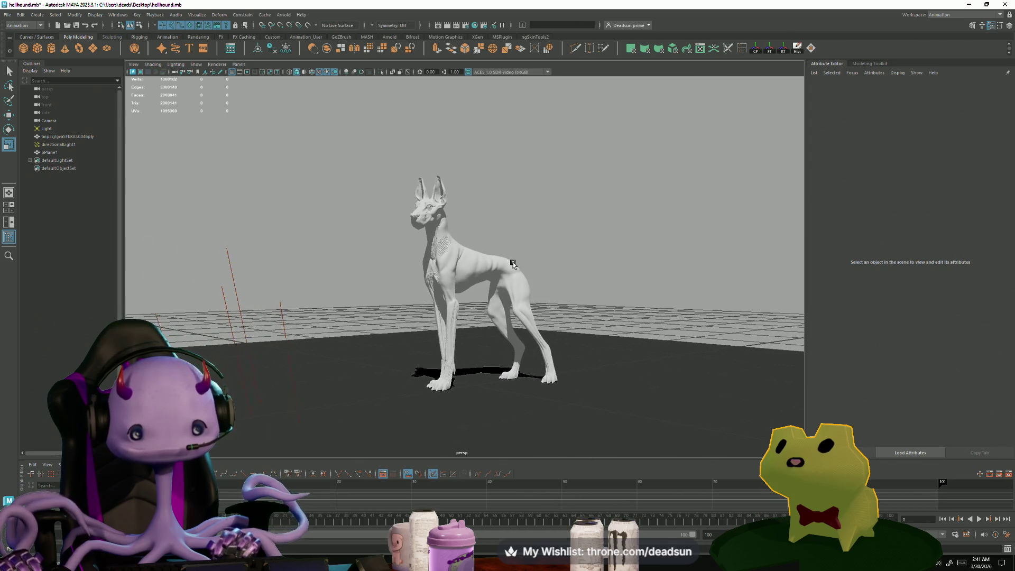
drag(199, 277, 247, 302)
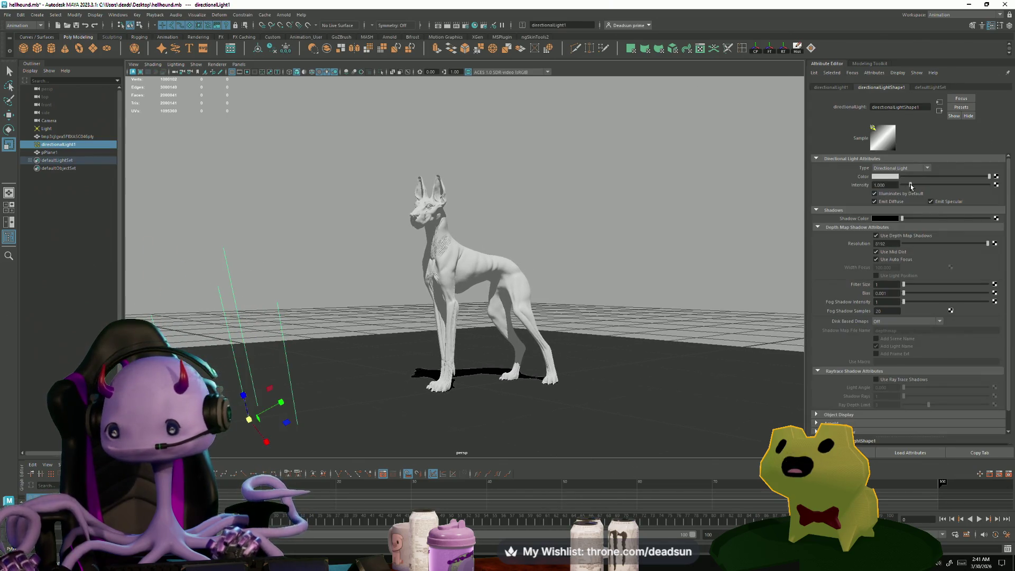
drag(904, 218, 947, 225)
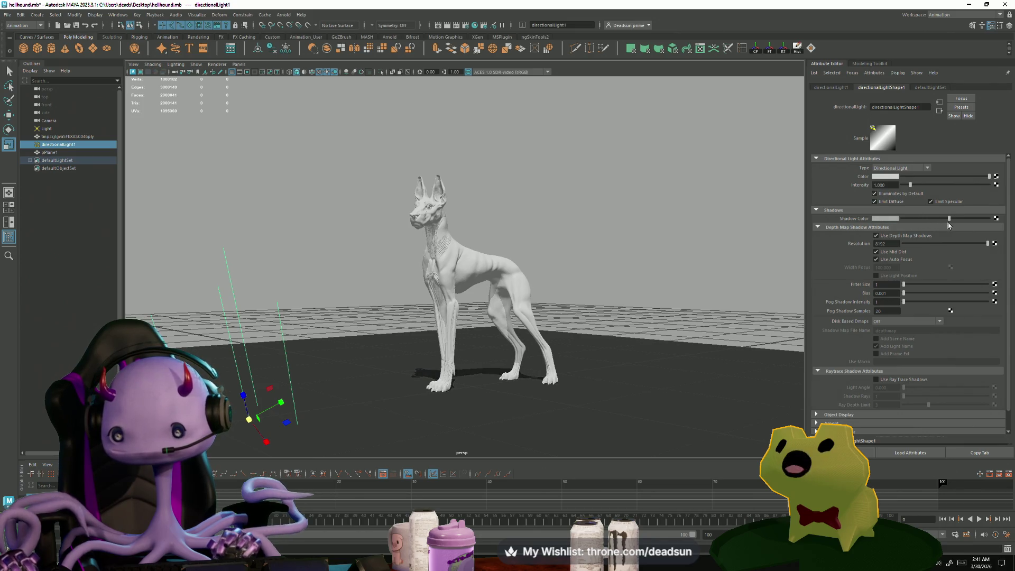
click(887, 220)
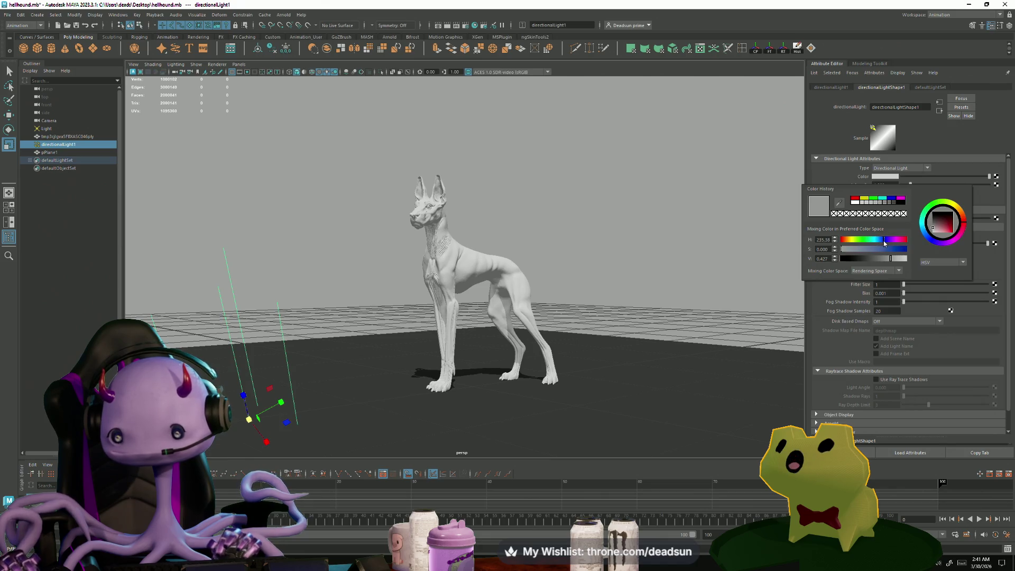
drag(873, 251, 890, 252)
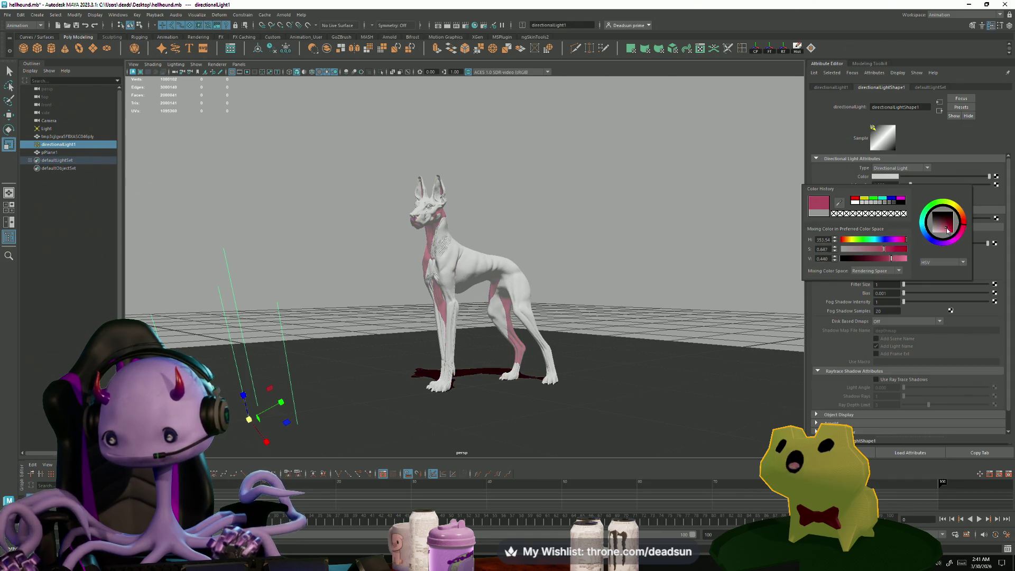
drag(947, 230, 955, 234)
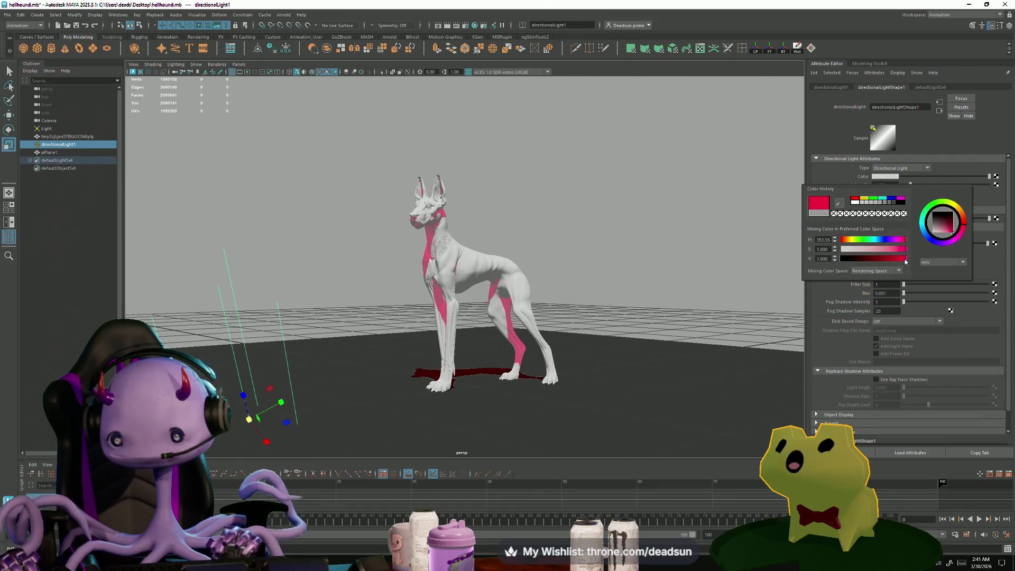
drag(945, 231, 946, 229)
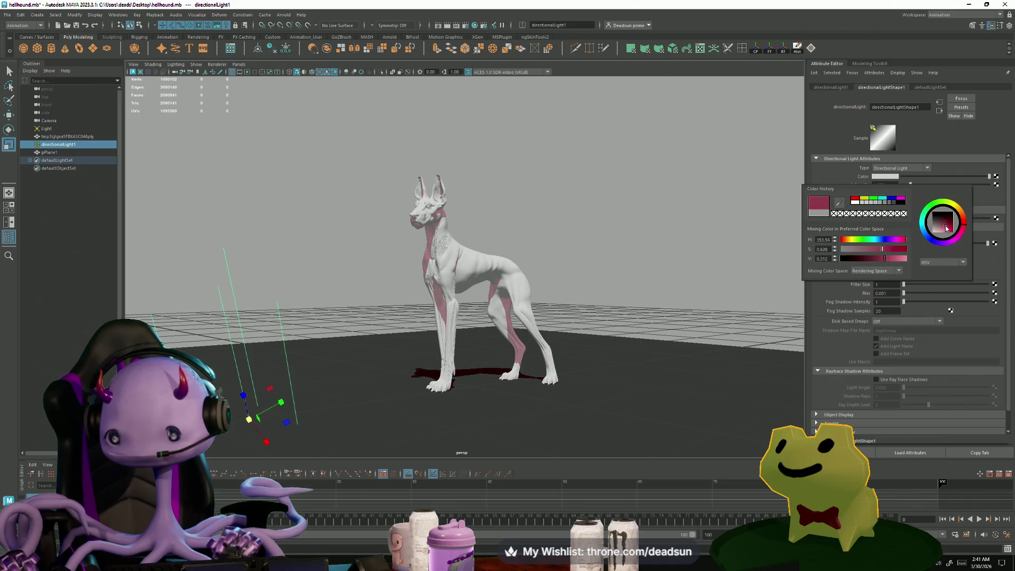
scroll(577, 269, up, 6)
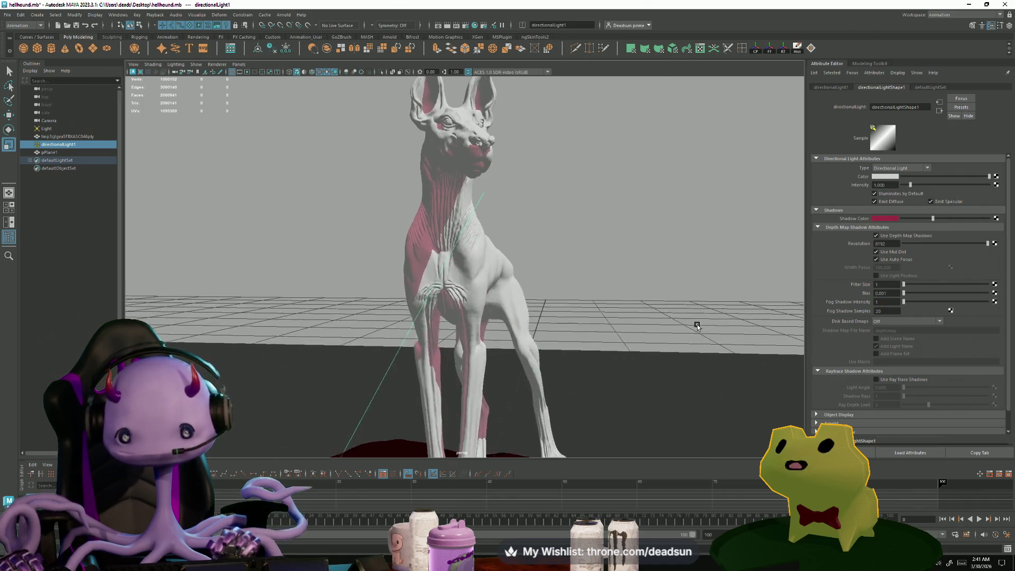
mouse_move(577, 269)
alt+mouse_down()
mouse_move(600, 255)
mouse_move(587, 248)
alt+mouse_up()
drag(934, 219, 901, 218)
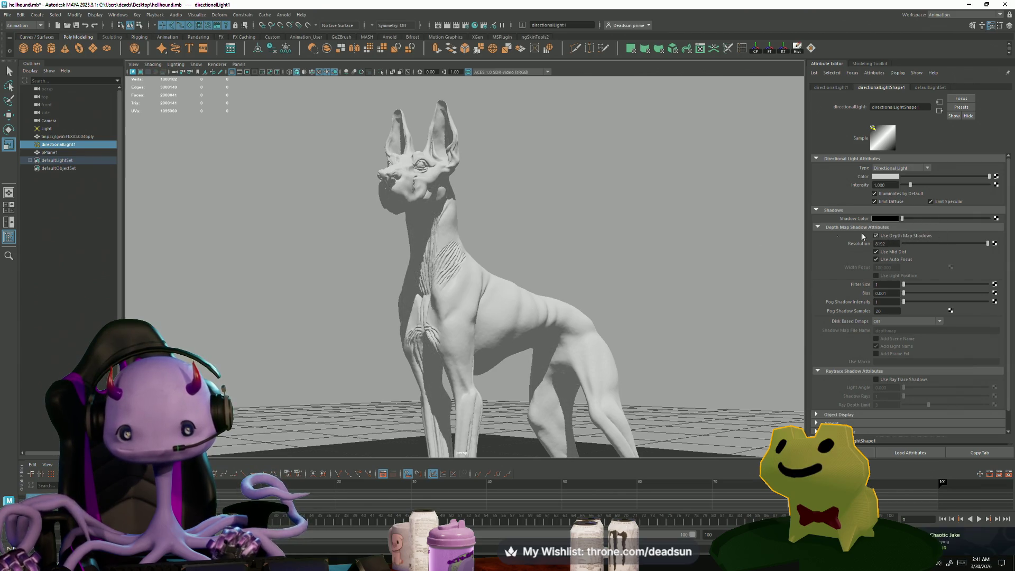
Step: Orbit and zoom around the hellhound to inspect its head from low frontal and side views
mouse_move(624, 249)
alt+mouse_down()
mouse_move(578, 233)
mouse_move(623, 256)
mouse_move(634, 275)
mouse_move(628, 241)
mouse_move(728, 256)
mouse_move(590, 235)
mouse_move(624, 243)
mouse_move(568, 208)
mouse_move(569, 191)
mouse_move(561, 206)
mouse_move(502, 195)
mouse_move(590, 200)
mouse_move(577, 200)
mouse_move(566, 175)
mouse_move(562, 189)
mouse_move(572, 173)
alt+mouse_up()
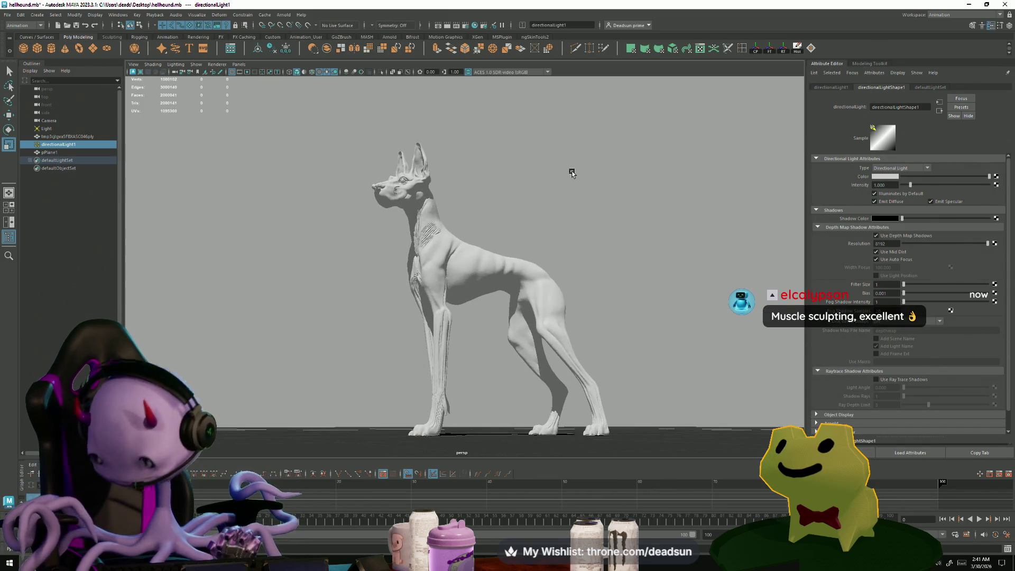
alt+drag(454, 180, 494, 221)
mouse_move(568, 212)
alt+mouse_down()
mouse_move(623, 215)
mouse_move(579, 213)
mouse_move(553, 230)
alt+mouse_up()
scroll(551, 224, up, 5)
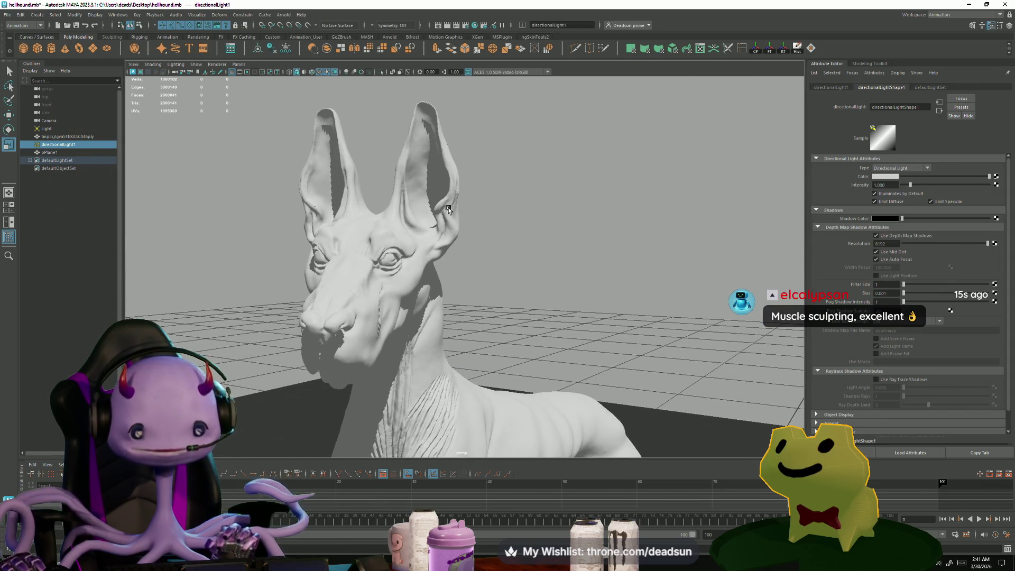
alt+drag(477, 226, 516, 215)
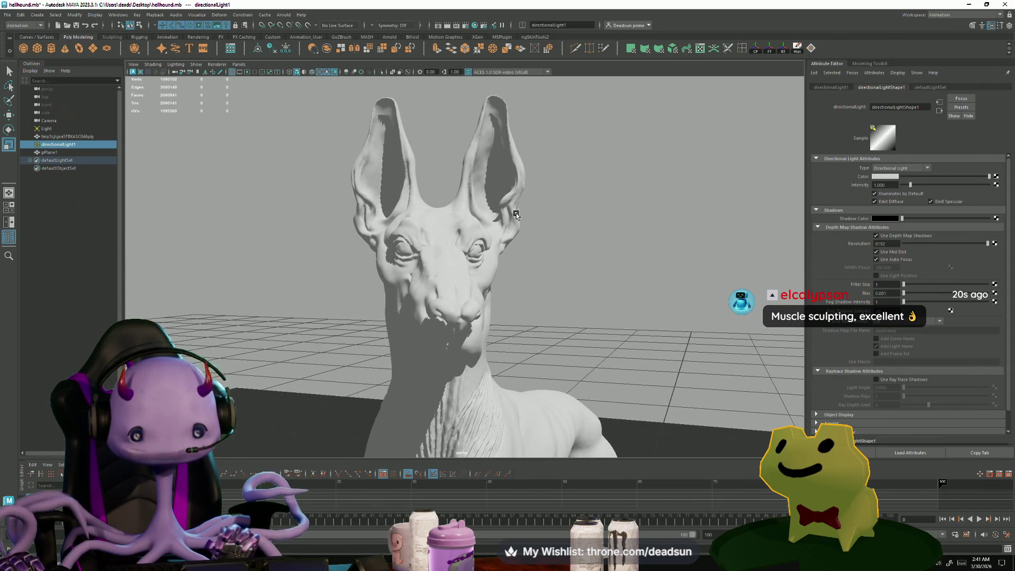
mouse_move(591, 224)
alt+mouse_down()
mouse_move(581, 235)
mouse_move(615, 233)
mouse_move(493, 245)
mouse_move(522, 266)
mouse_move(571, 263)
mouse_move(498, 233)
mouse_move(602, 154)
mouse_move(639, 226)
mouse_move(614, 216)
mouse_move(575, 224)
mouse_move(754, 227)
mouse_move(571, 234)
alt+mouse_up()
scroll(540, 230, down, 2)
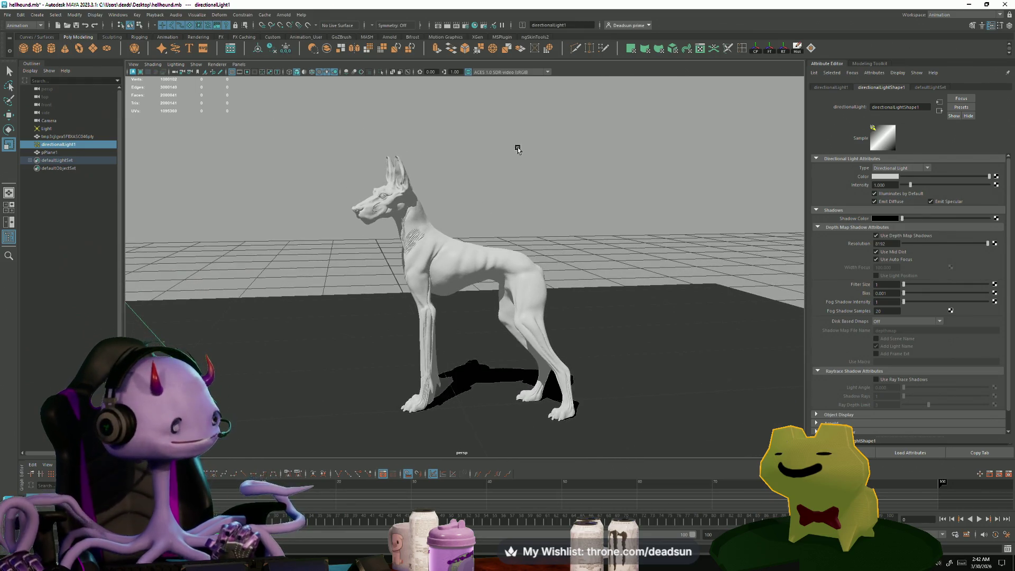
scroll(528, 190, up, 5)
scroll(559, 190, down, 5)
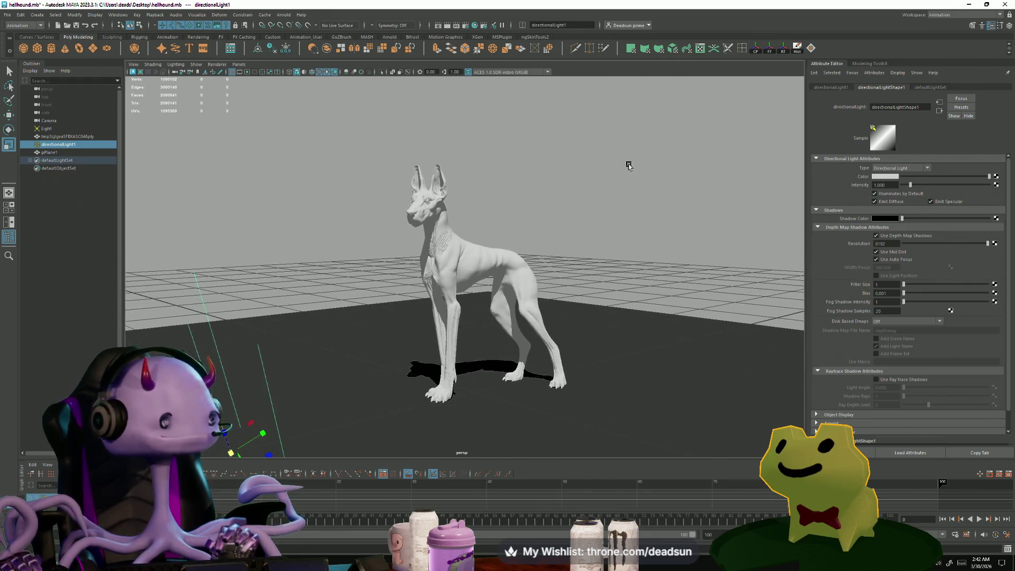
Step: Close hellhound.mb without saving the changes
click(1004, 4)
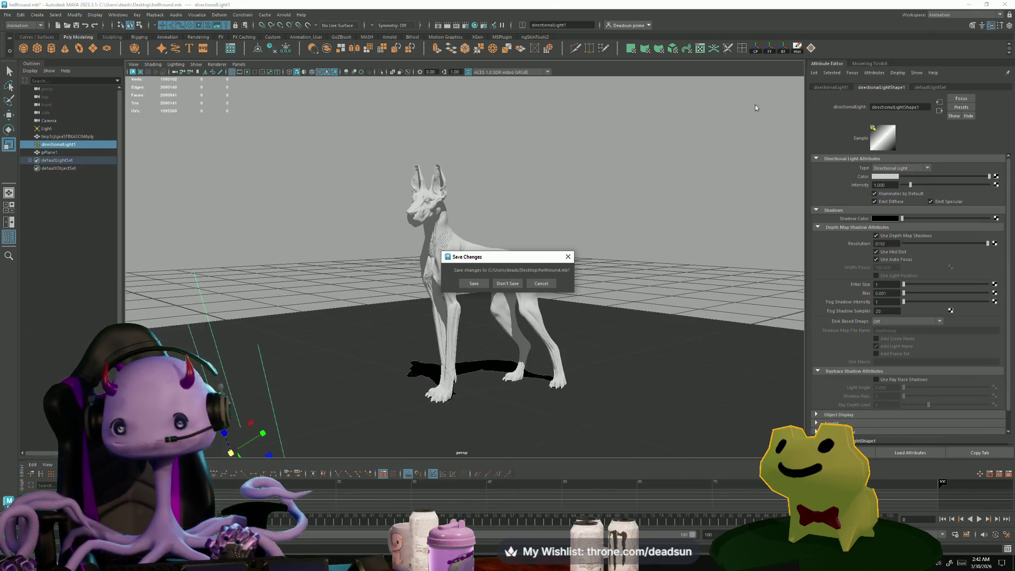
click(516, 283)
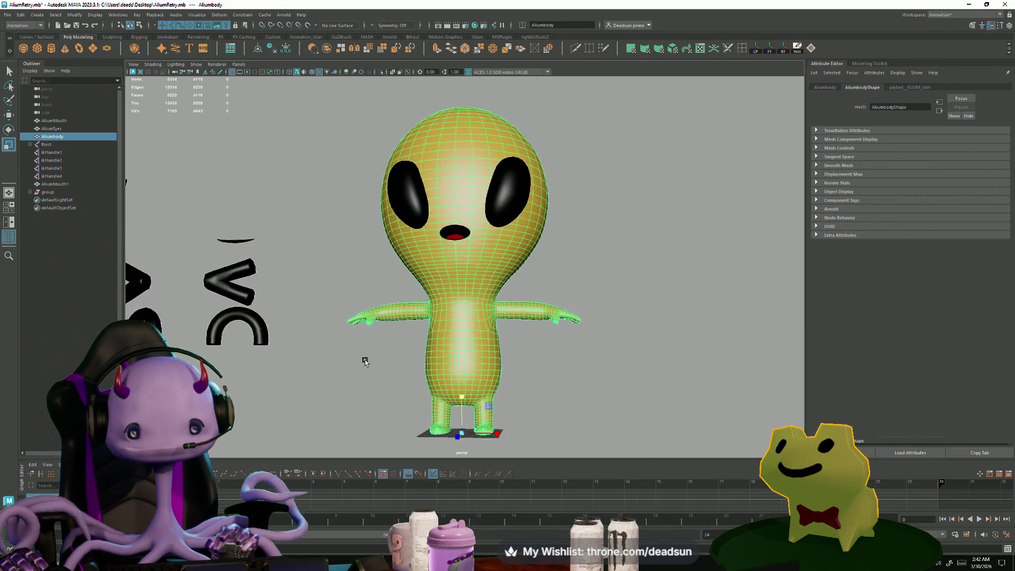
scroll(629, 280, up, 6)
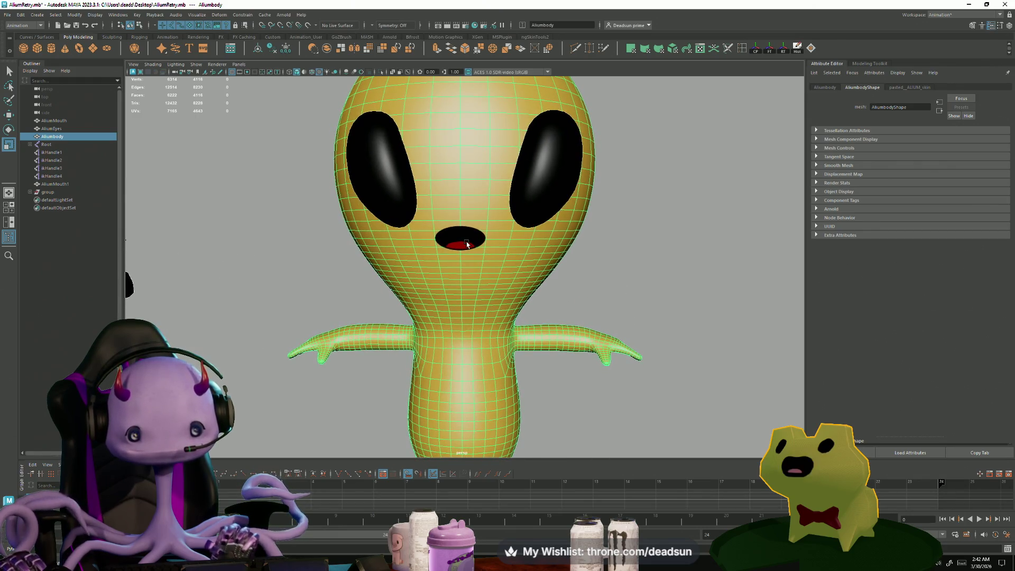
Step: Select the alien's Neck2 joint and orbit out to see the whole character
click(581, 284)
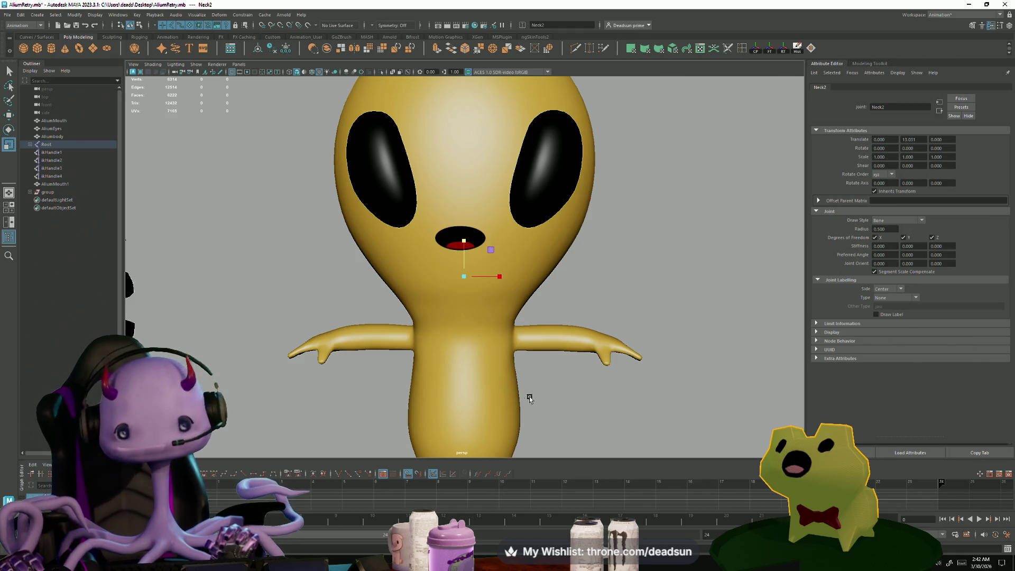
mouse_move(553, 417)
alt+mouse_down()
mouse_move(581, 392)
mouse_move(570, 415)
mouse_move(534, 387)
mouse_move(423, 375)
mouse_move(471, 398)
mouse_move(450, 366)
alt+mouse_up()
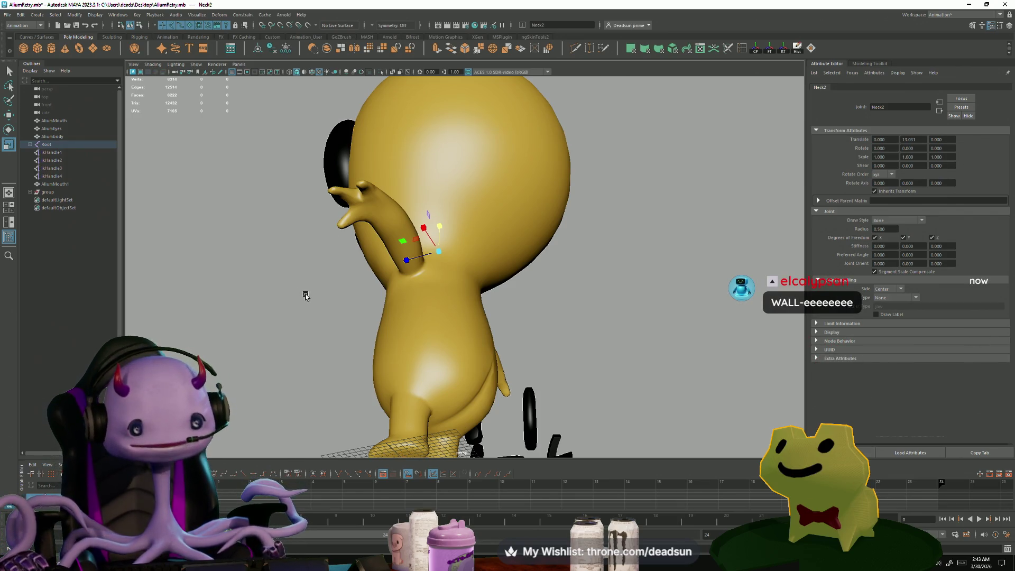
alt+drag(310, 292, 397, 324)
scroll(397, 323, down, 3)
scroll(400, 306, down, 3)
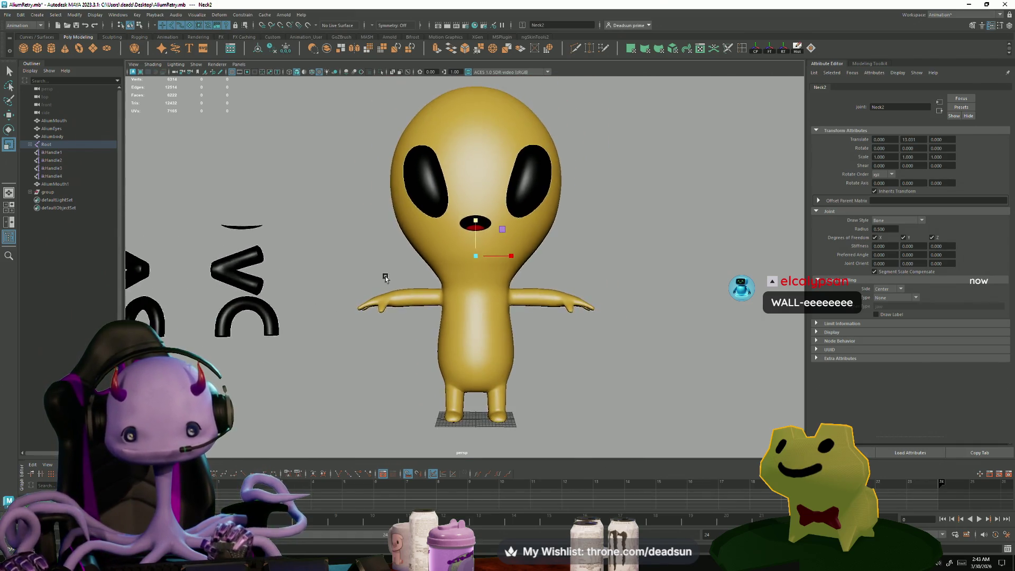
mouse_move(383, 280)
alt+mouse_down()
mouse_move(440, 279)
mouse_move(310, 355)
mouse_move(334, 344)
mouse_move(283, 340)
mouse_move(390, 310)
alt+mouse_up()
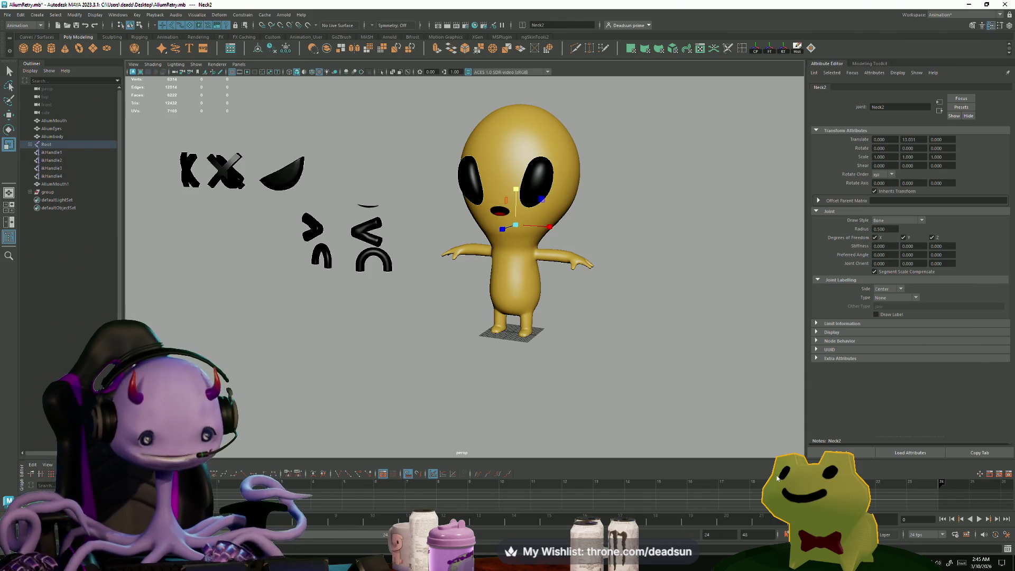
Step: Save the alien scene and launch Maya 2023 from the Start search
key(super)
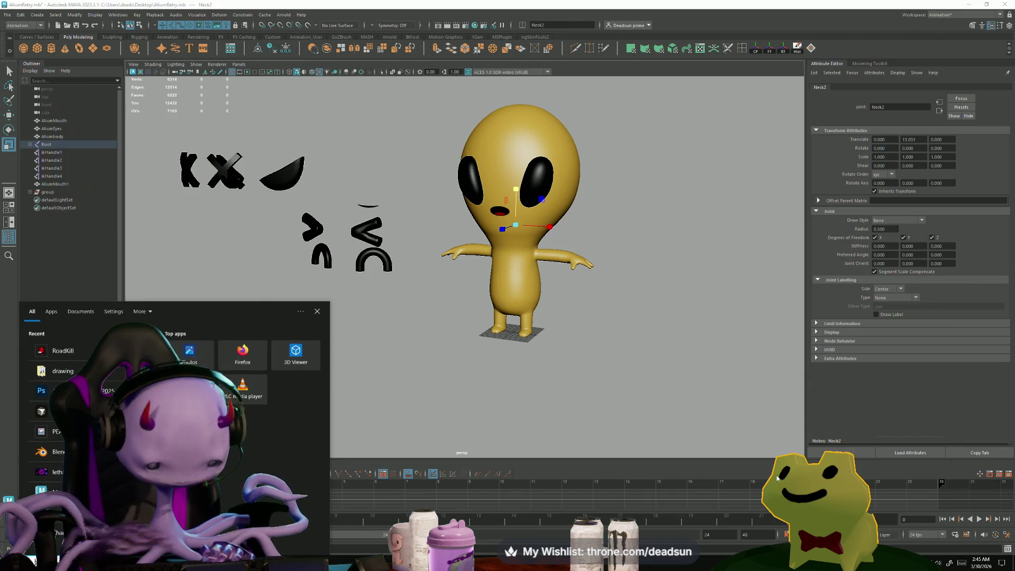
text(ma)
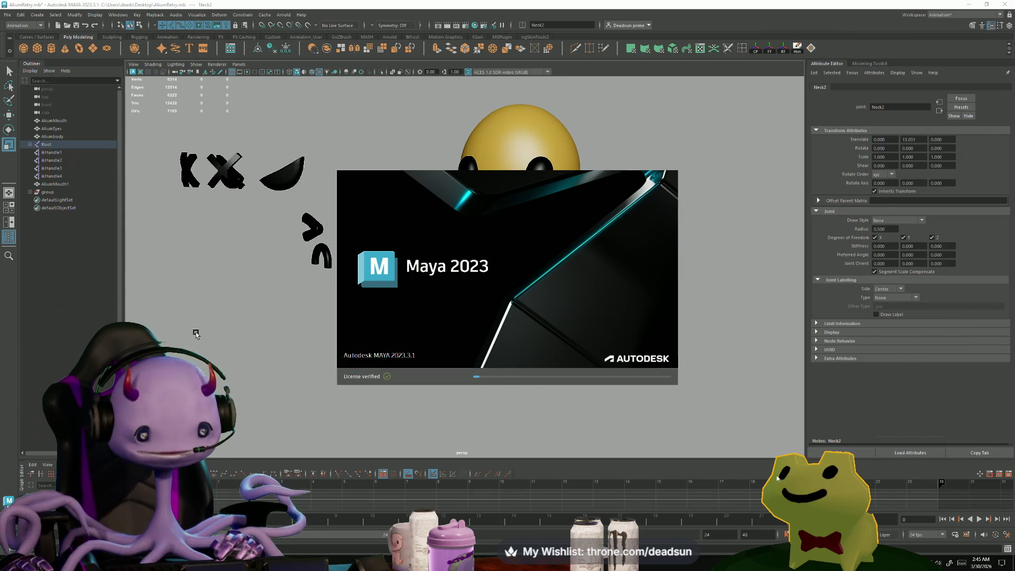
click(13, 14)
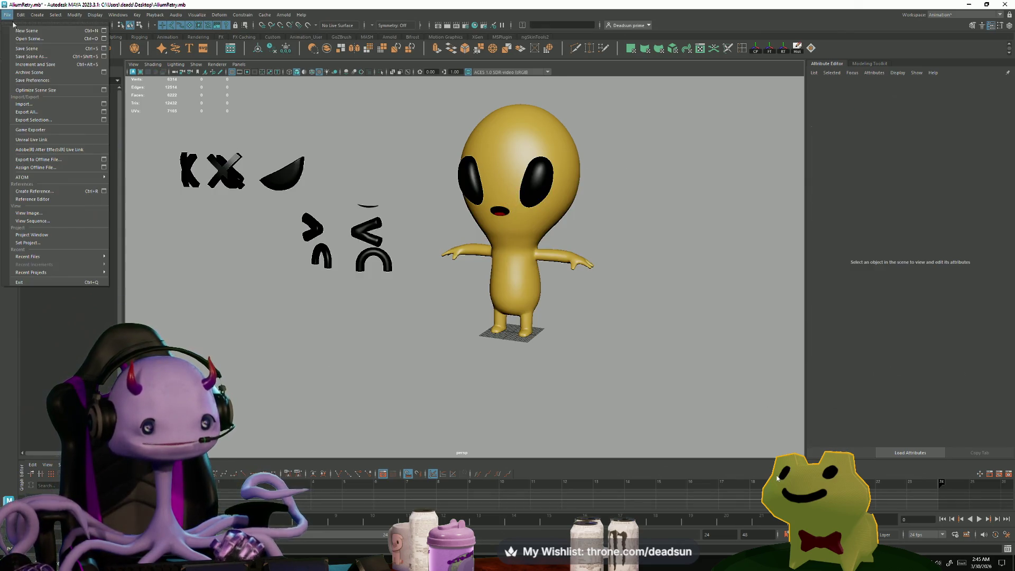
click(37, 49)
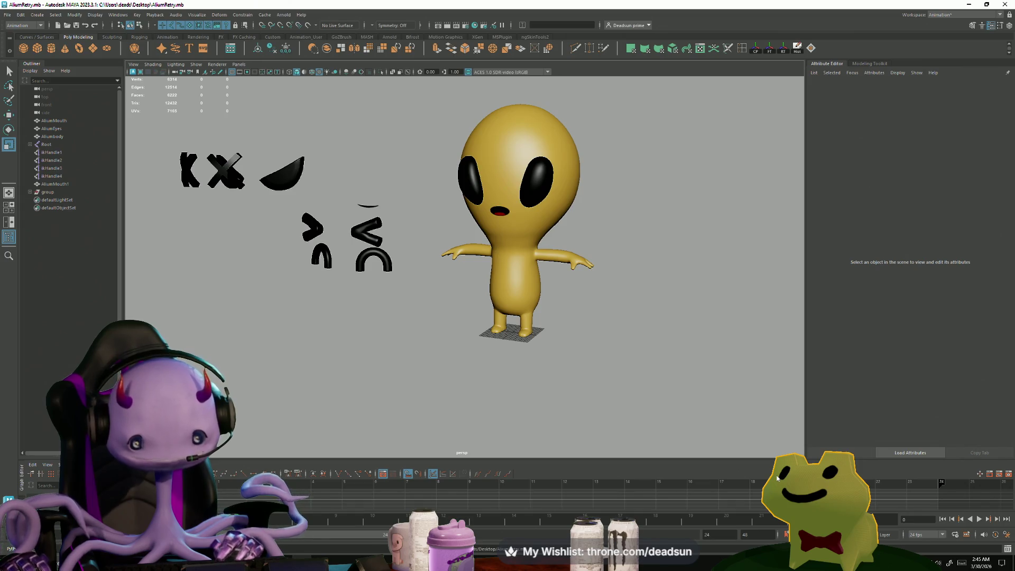
key(alt+Tab)
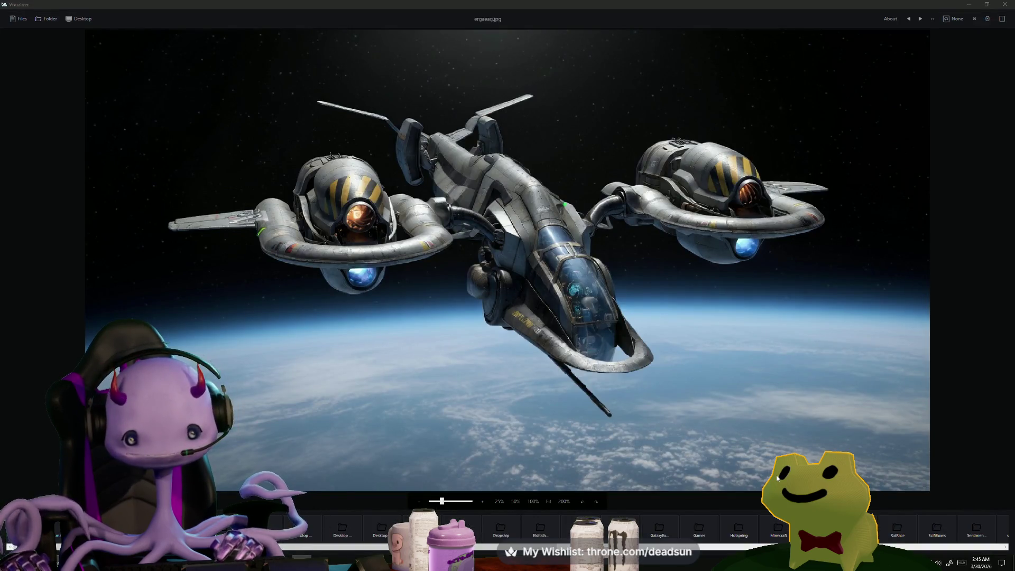
key(alt+Tab)
key(alt+Tab)
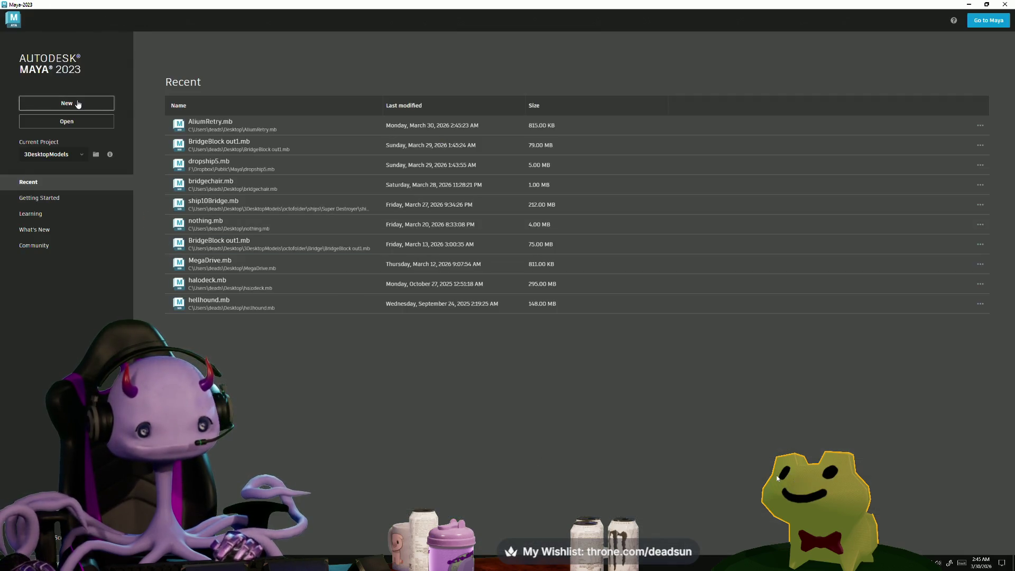
Step: Start a new untitled scene and create a polygon cube, pCube1, on the grid
click(93, 103)
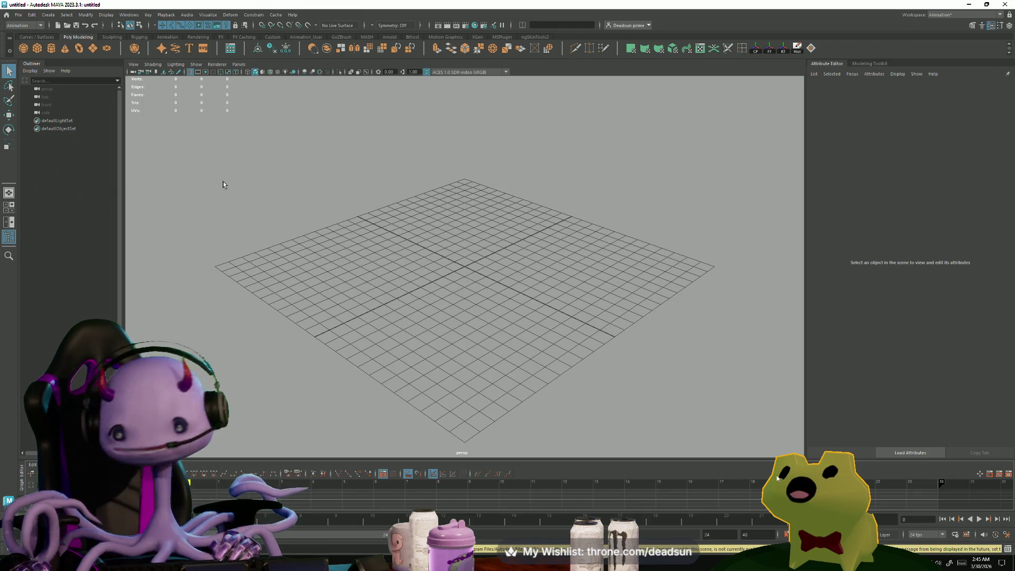
mouse_move(305, 216)
alt+mouse_down()
mouse_move(381, 311)
mouse_move(374, 288)
mouse_move(483, 317)
mouse_move(365, 244)
alt+mouse_up()
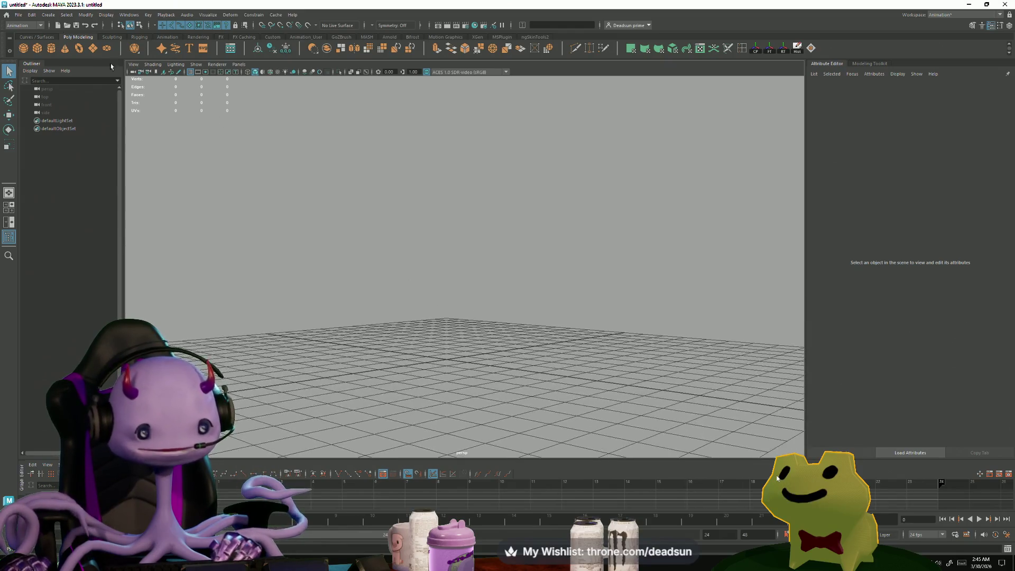
click(38, 49)
mouse_move(428, 356)
alt+mouse_down()
mouse_move(346, 328)
mouse_move(415, 353)
alt+mouse_up()
Step: Raise the cube slightly along Y with the Move tool
mouse_move(415, 353)
alt+right_down()
mouse_move(392, 345)
mouse_move(415, 339)
alt+right_up()
key(w)
drag(429, 279, 423, 255)
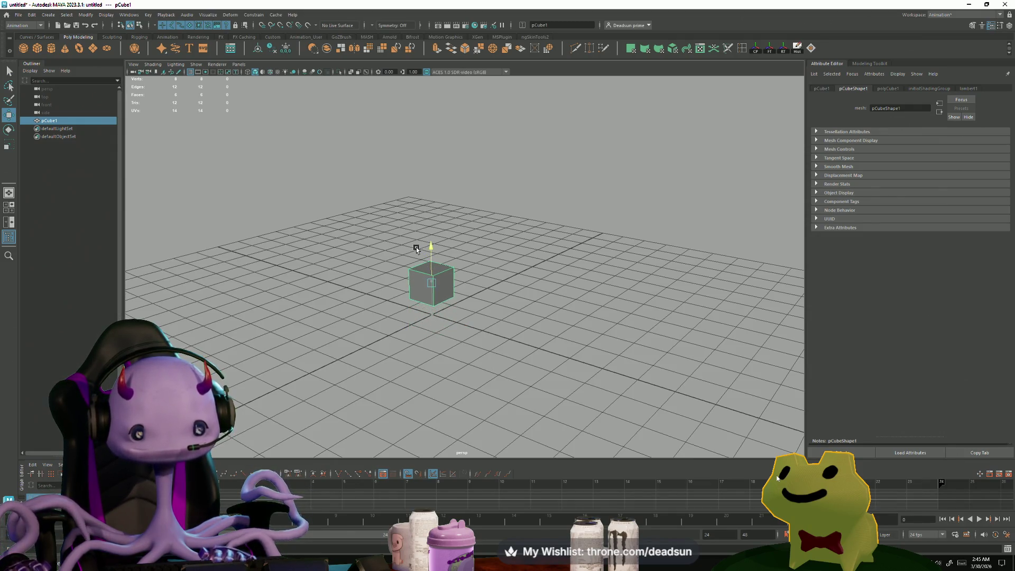
drag(416, 247, 413, 251)
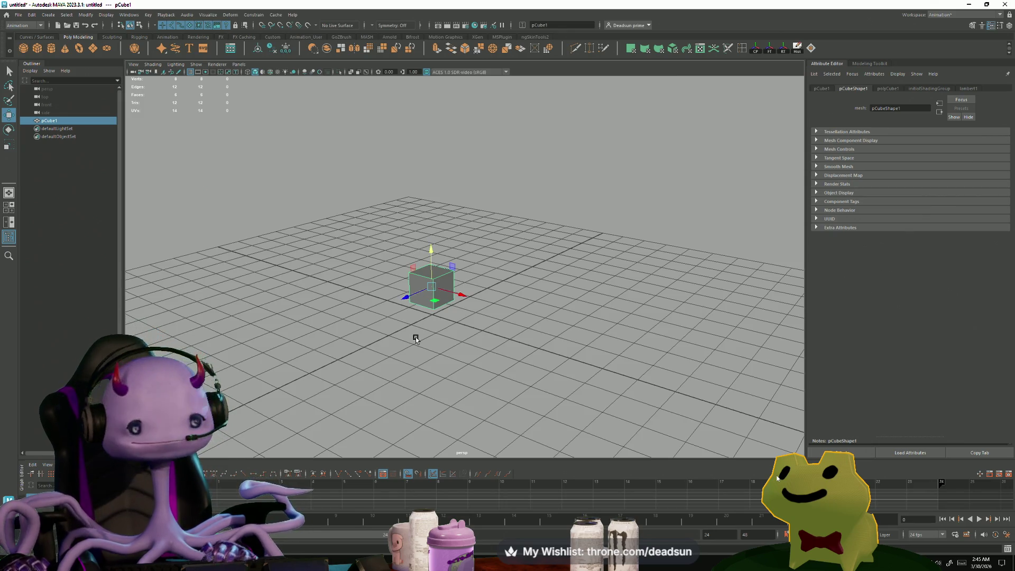
mouse_move(415, 339)
alt+mouse_down()
mouse_move(517, 333)
mouse_move(497, 318)
alt+mouse_up()
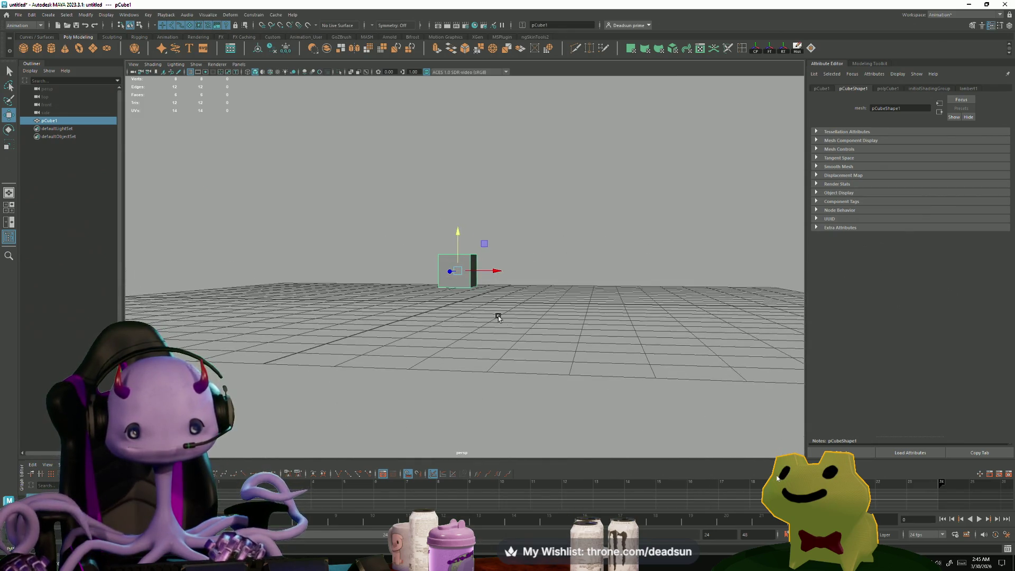
Step: Scale the cube's bottom vertices outward so the block tapers toward the top
key(r)
key(F9)
mouse_move(402, 274)
mouse_down()
mouse_move(478, 303)
mouse_move(459, 261)
mouse_move(344, 333)
mouse_up()
key(w)
Step: Lift all the cube's vertices upward, then return to object mode and deselect the block
mouse_move(296, 213)
mouse_down()
mouse_move(365, 243)
mouse_move(578, 402)
mouse_up()
drag(427, 259, 432, 253)
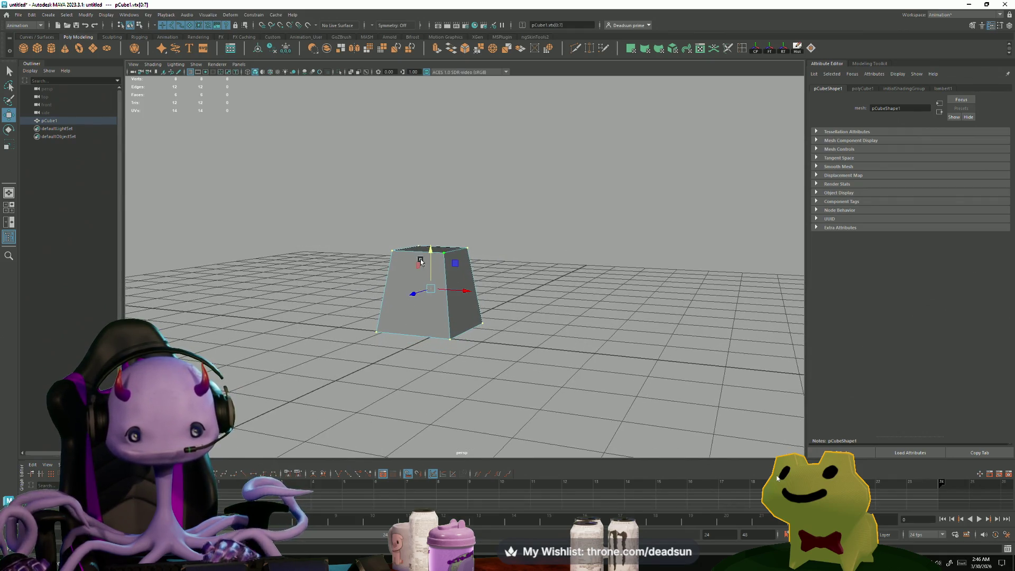
click(330, 241)
click(435, 256)
right_drag(430, 249, 425, 251)
click(424, 251)
click(303, 227)
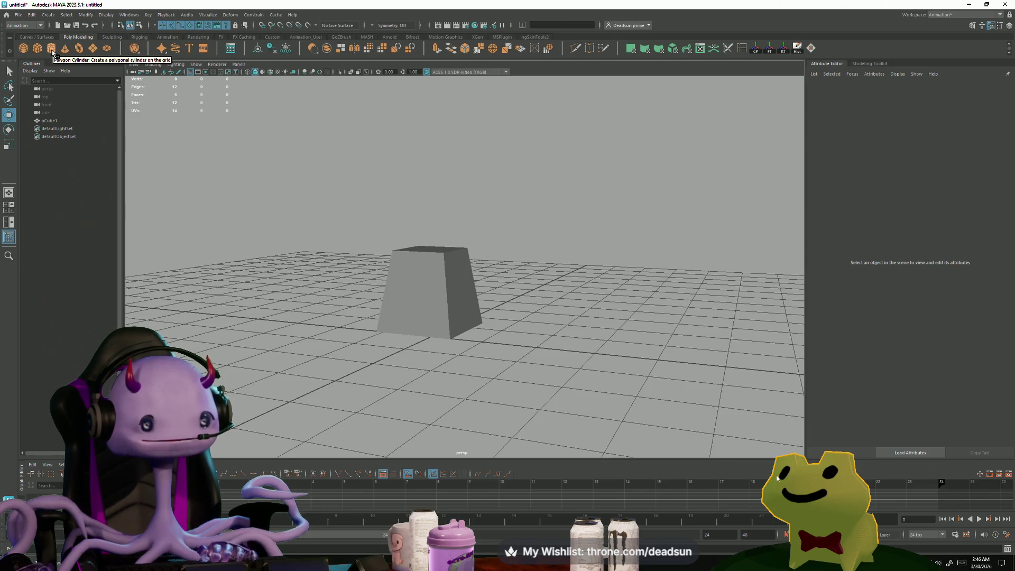
Step: Create a polygon cylinder, lift it onto the cube, and flatten and shrink it
click(52, 49)
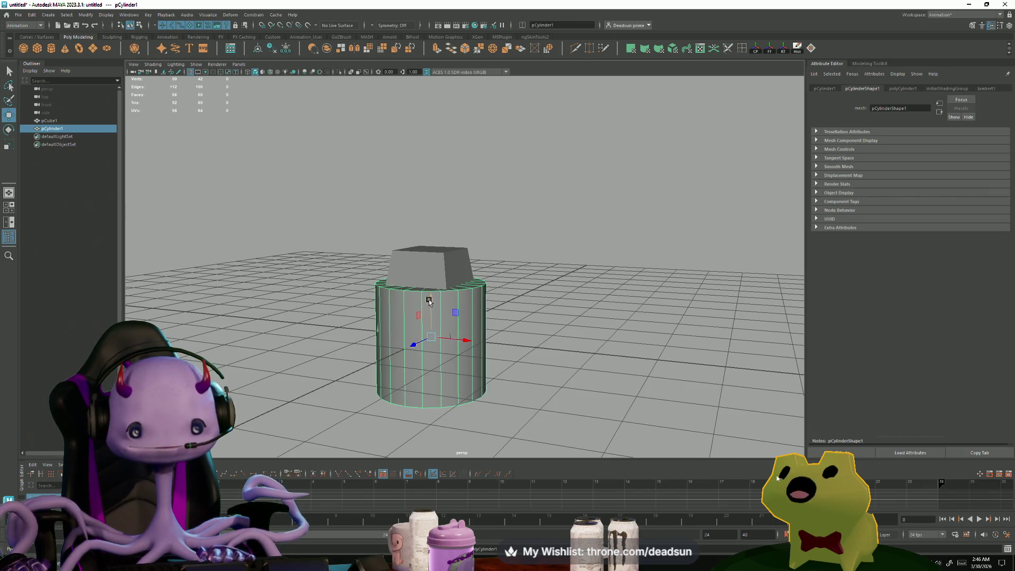
mouse_move(432, 326)
mouse_down()
mouse_move(429, 146)
mouse_move(430, 194)
mouse_up()
key(r)
key(w)
key(r)
drag(431, 228, 399, 230)
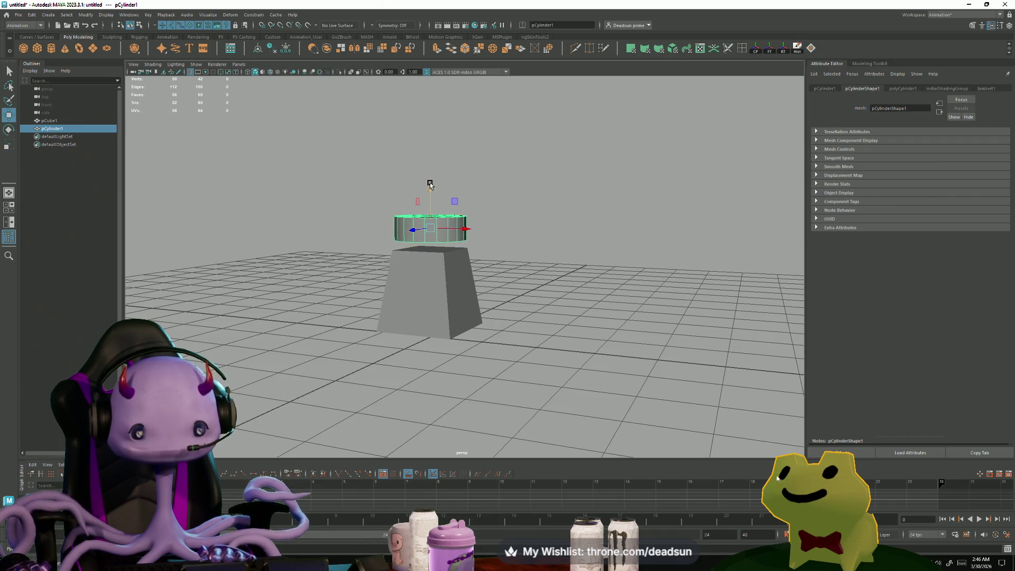
drag(429, 184, 429, 192)
Step: Delete the flat cylinder's cap faces, working from a top view
key(f)
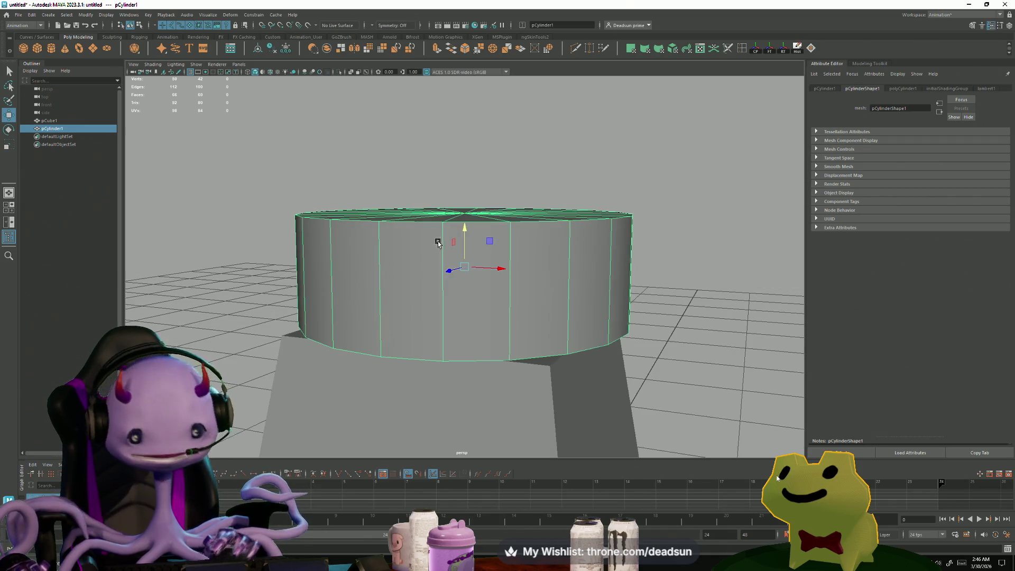
mouse_move(438, 242)
alt+mouse_down()
mouse_move(440, 280)
mouse_move(459, 222)
mouse_move(449, 290)
mouse_move(385, 218)
alt+mouse_up()
right_drag(368, 209, 363, 234)
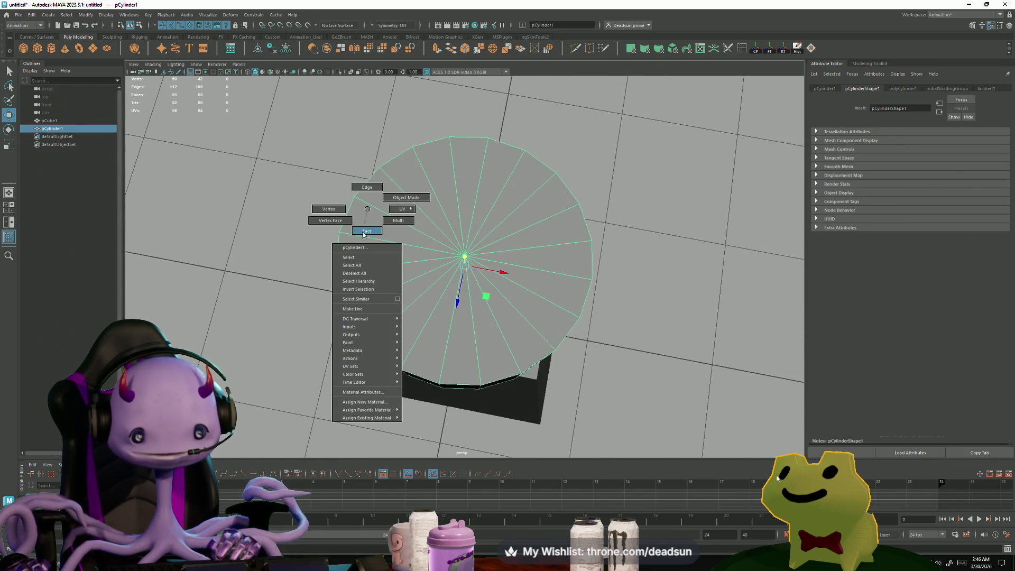
drag(370, 206, 555, 338)
key(Delete)
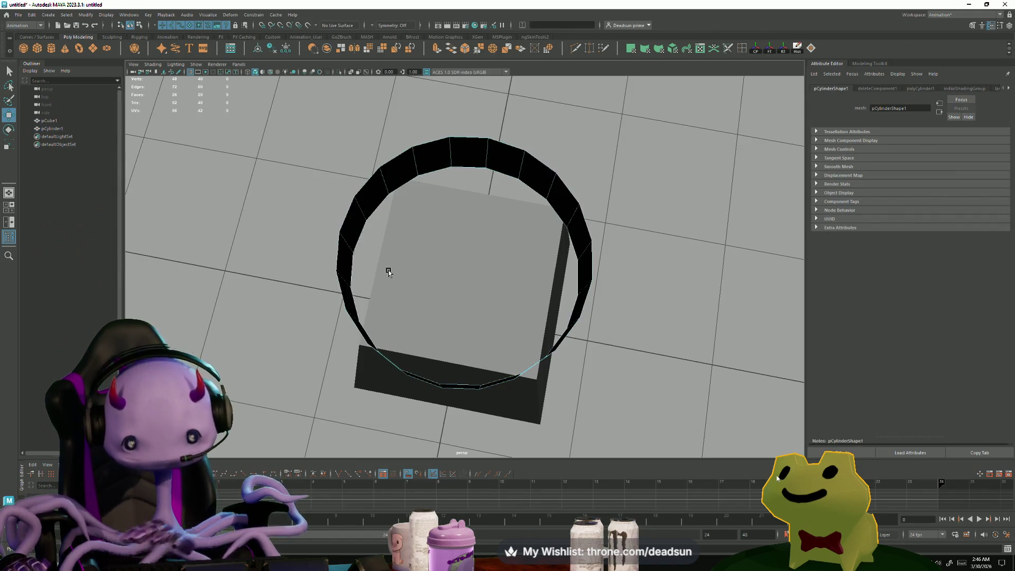
Step: Fill the cylinder's first open border loop with Quad Fill Hole
key(F10)
double_click(400, 186)
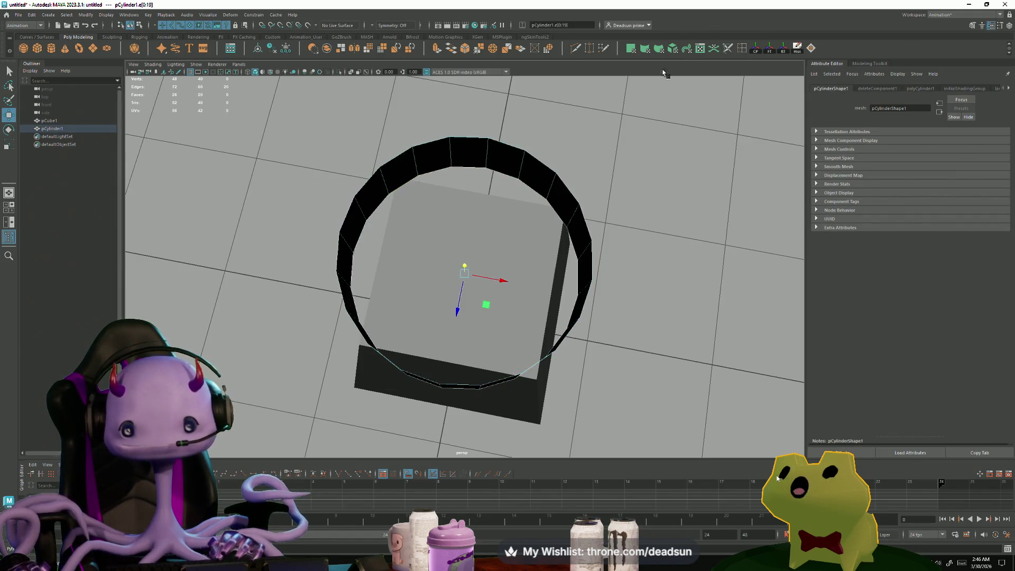
click(811, 48)
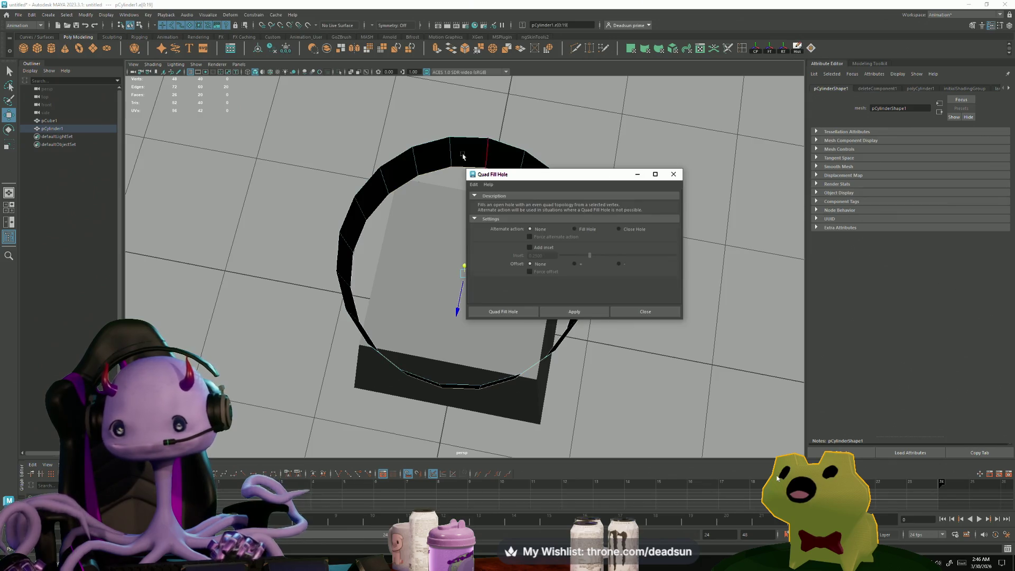
click(574, 311)
click(394, 163)
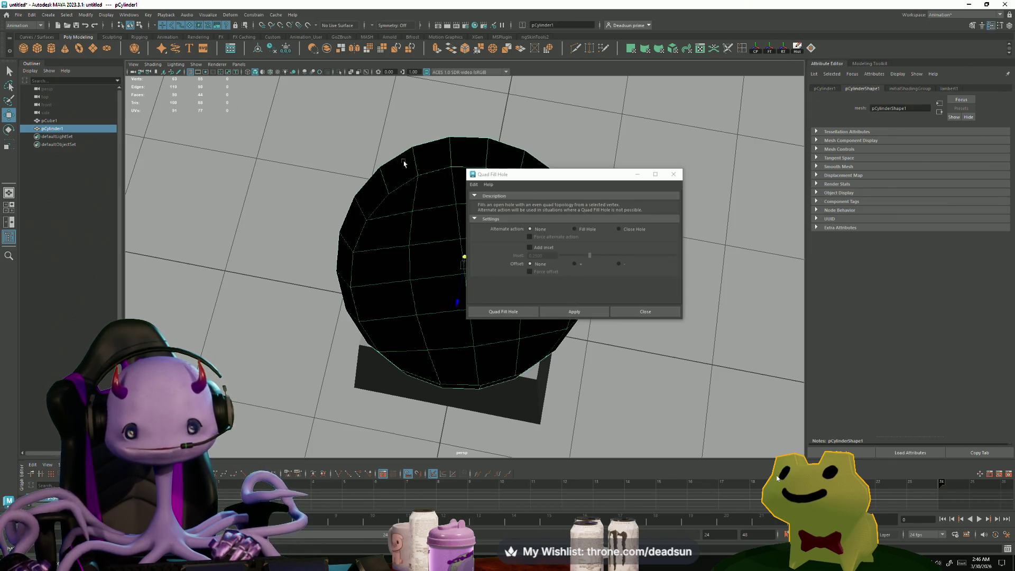
click(672, 175)
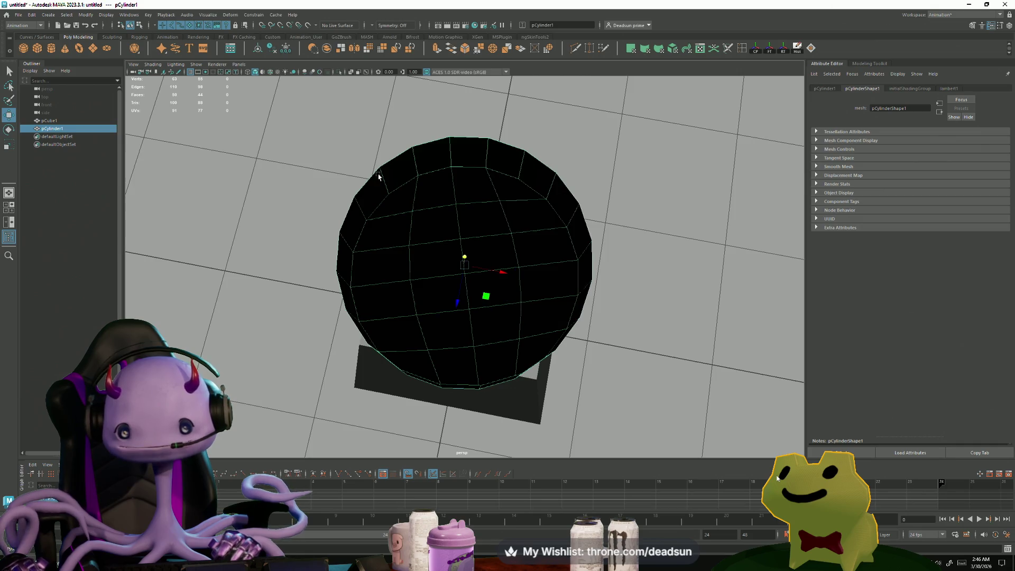
Step: Quad-fill the second border loop and check the cylinder from a frontal angle
double_click(397, 154)
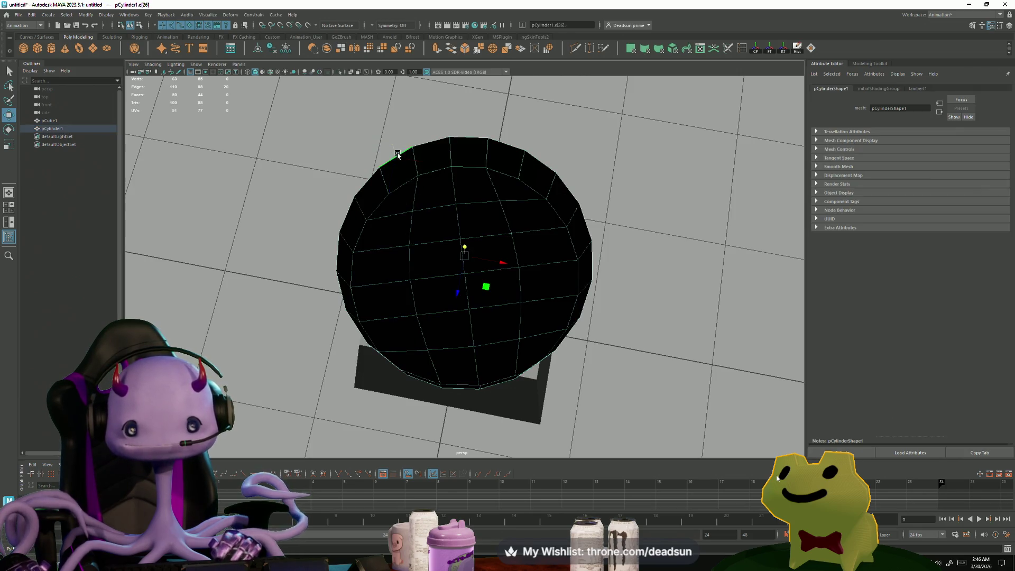
click(809, 50)
click(595, 308)
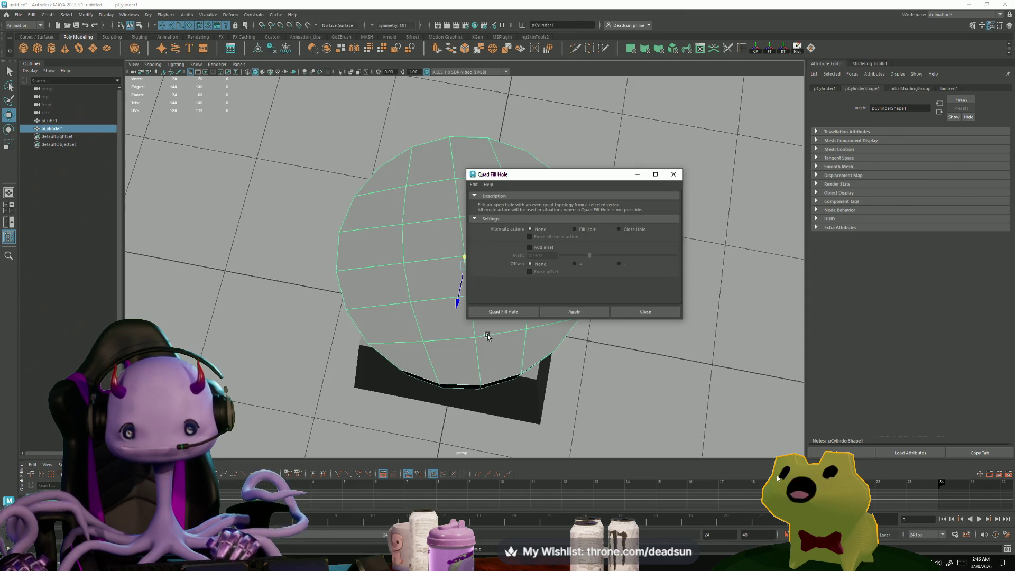
alt+drag(555, 328, 668, 160)
click(673, 174)
alt+drag(608, 222, 475, 264)
right_drag(464, 276, 502, 253)
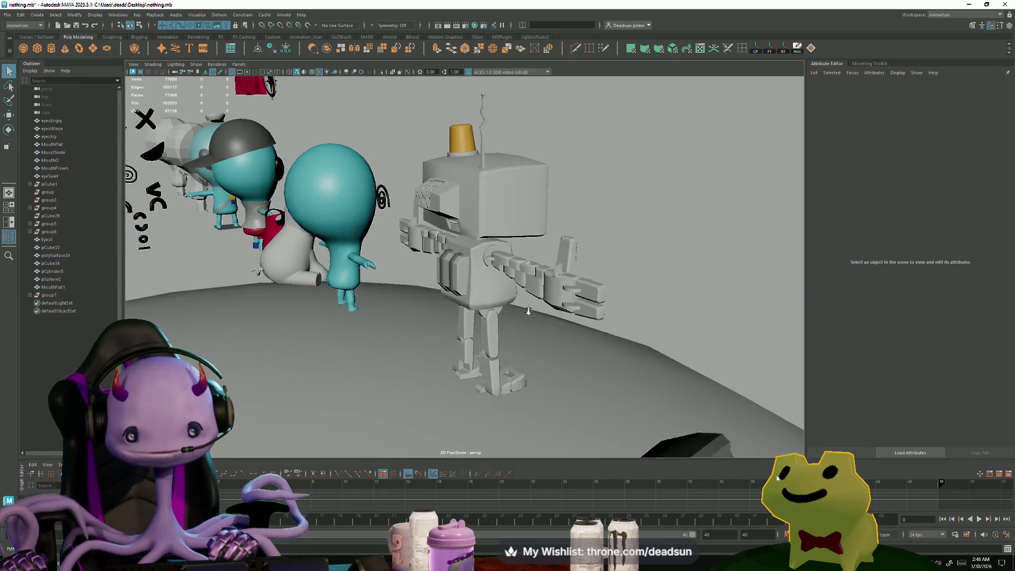
mouse_move(528, 312)
alt+mouse_down()
mouse_move(507, 323)
mouse_move(316, 310)
alt+mouse_up()
click(518, 317)
scroll(507, 323, up, 3)
scroll(316, 310, down, 5)
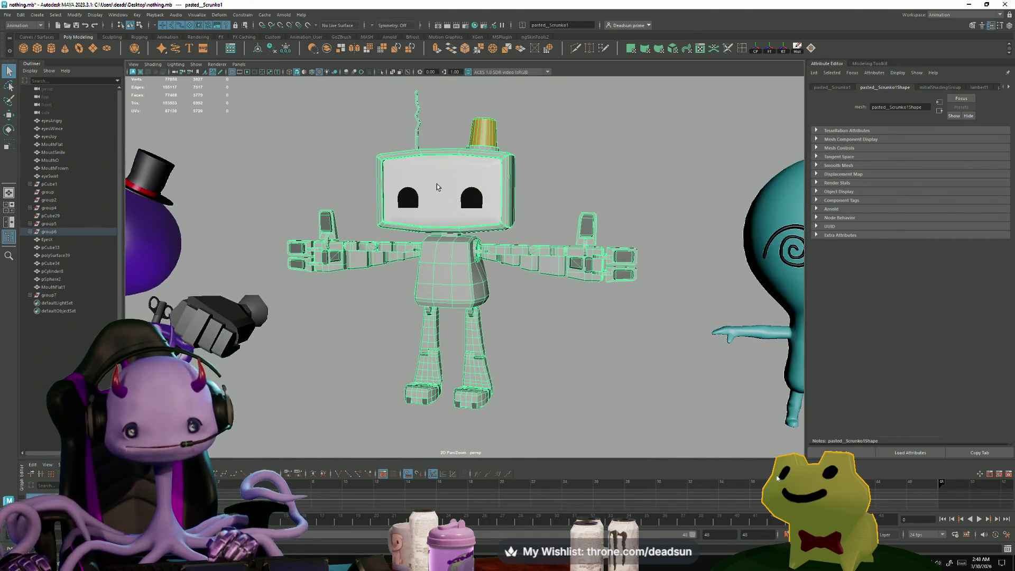
key(Down)
mouse_move(431, 307)
alt+mouse_down()
mouse_move(473, 324)
mouse_move(535, 446)
mouse_move(516, 444)
mouse_move(586, 287)
mouse_move(608, 296)
mouse_move(586, 317)
mouse_move(619, 325)
mouse_move(528, 338)
mouse_move(428, 325)
alt+mouse_up()
scroll(473, 324, up, 2)
mouse_move(428, 325)
alt+right_down()
mouse_move(642, 385)
mouse_move(558, 401)
mouse_move(541, 369)
alt+right_up()
mouse_move(540, 369)
alt+mouse_down()
mouse_move(533, 386)
mouse_move(548, 351)
alt+mouse_up()
mouse_move(548, 351)
alt+right_down()
mouse_move(561, 378)
mouse_move(540, 400)
alt+right_up()
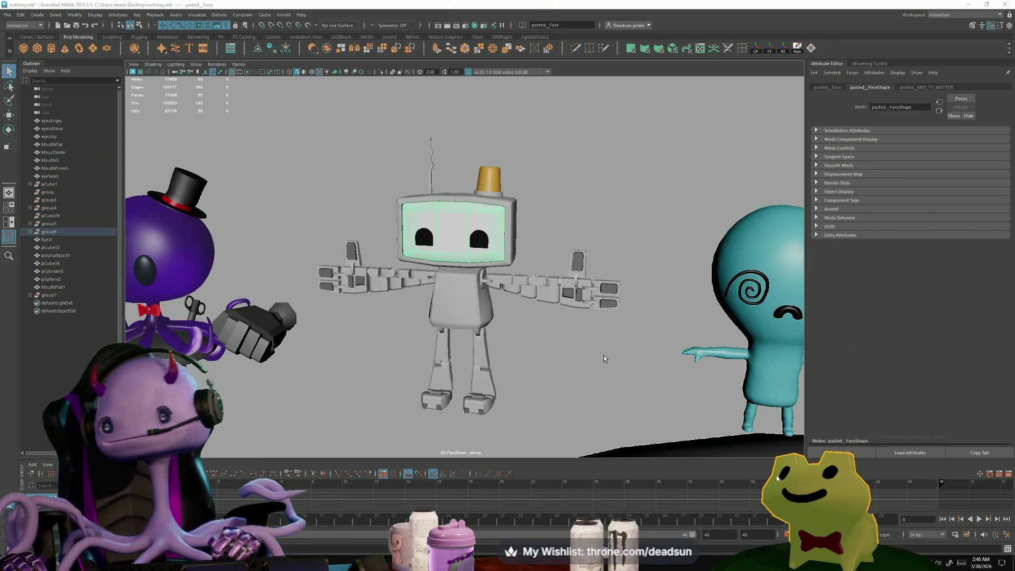
click(777, 477)
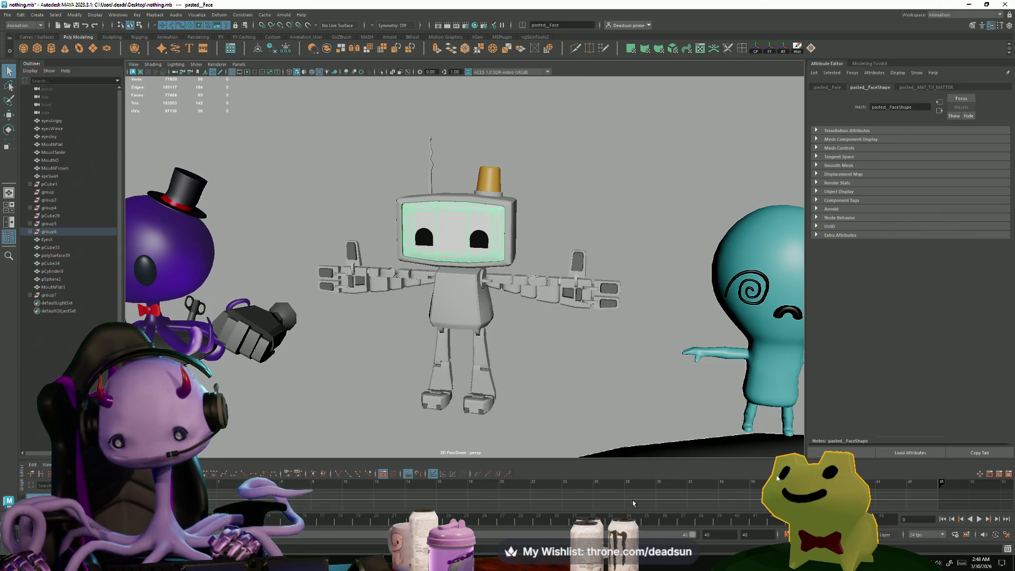
key(alt+Tab)
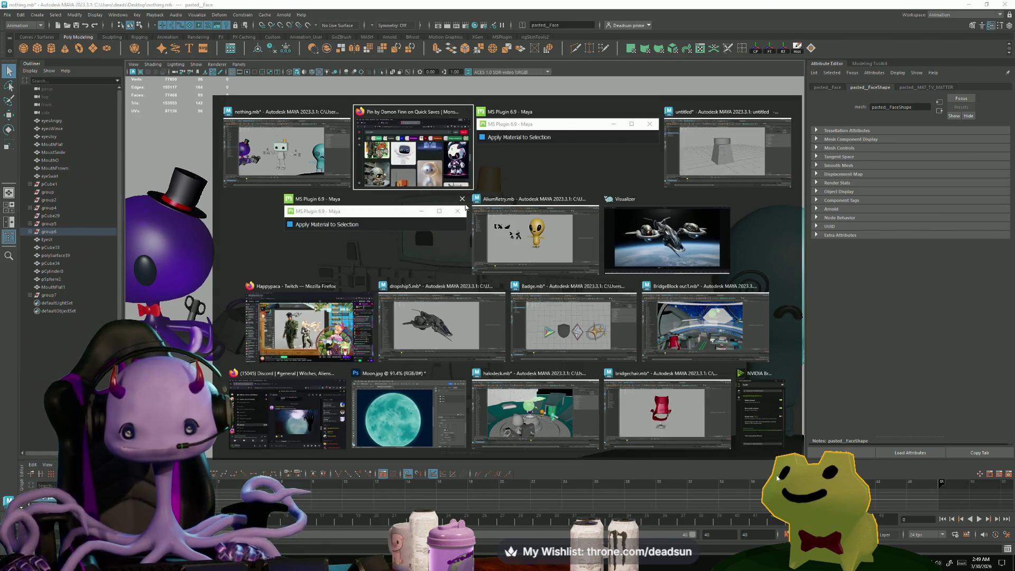
click(462, 199)
click(655, 112)
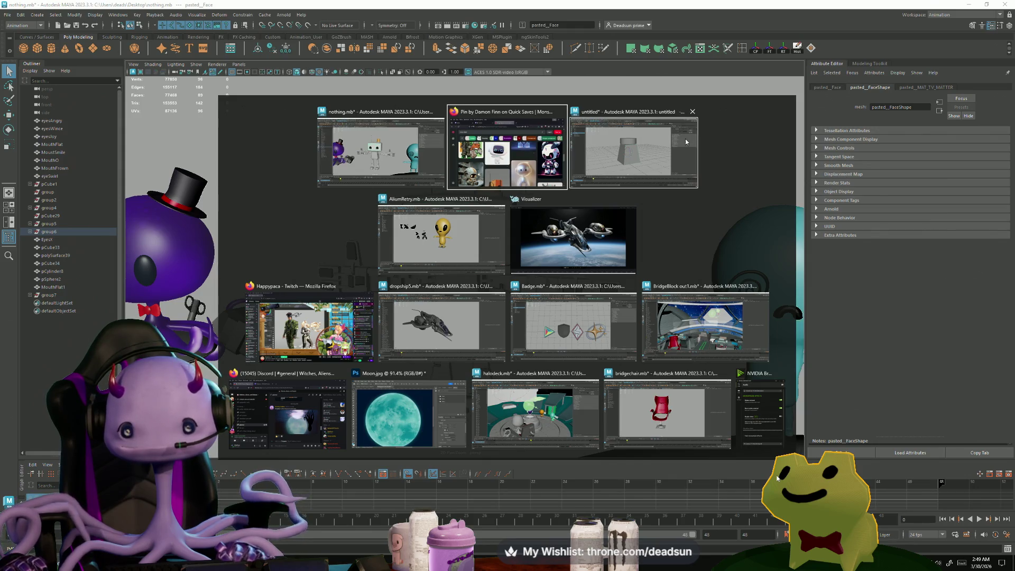
click(659, 153)
alt+drag(505, 246, 536, 256)
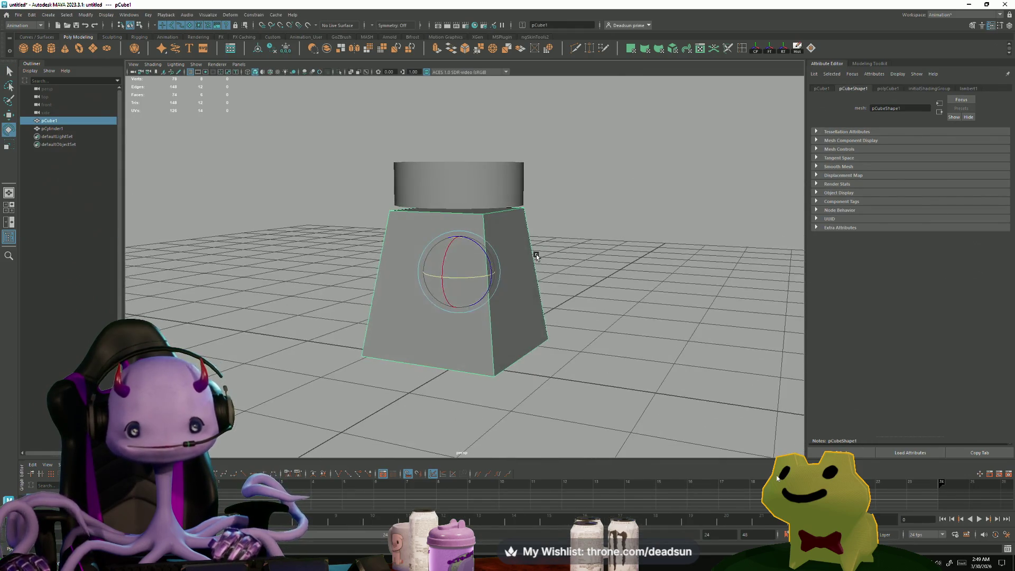
Step: Add a second cube, lift it above the cylinder, and frame it
click(536, 256)
scroll(508, 310, down, 5)
scroll(504, 350, up, 3)
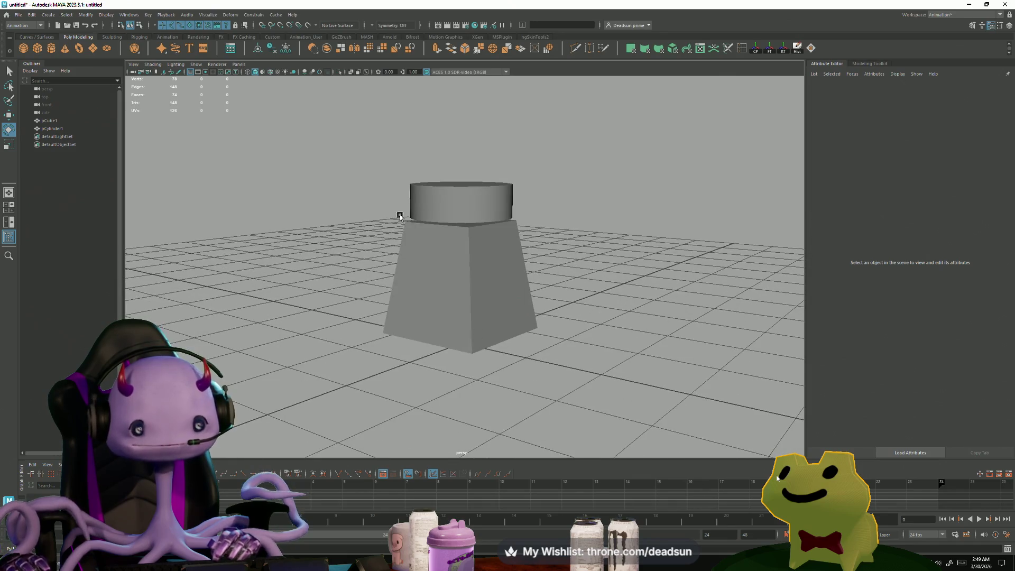
shift+right_drag(245, 165, 248, 148)
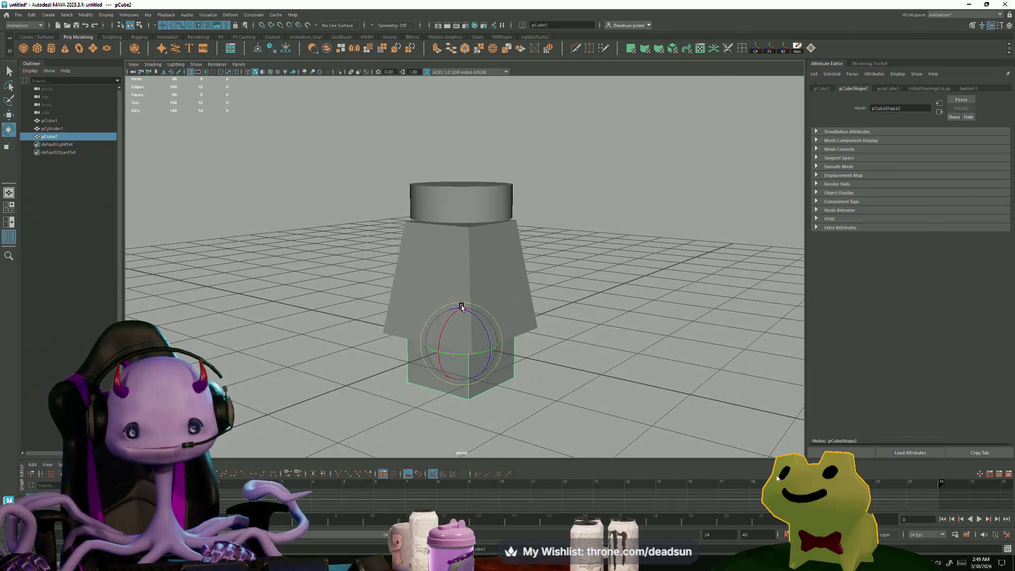
key(w)
drag(461, 310, 469, 98)
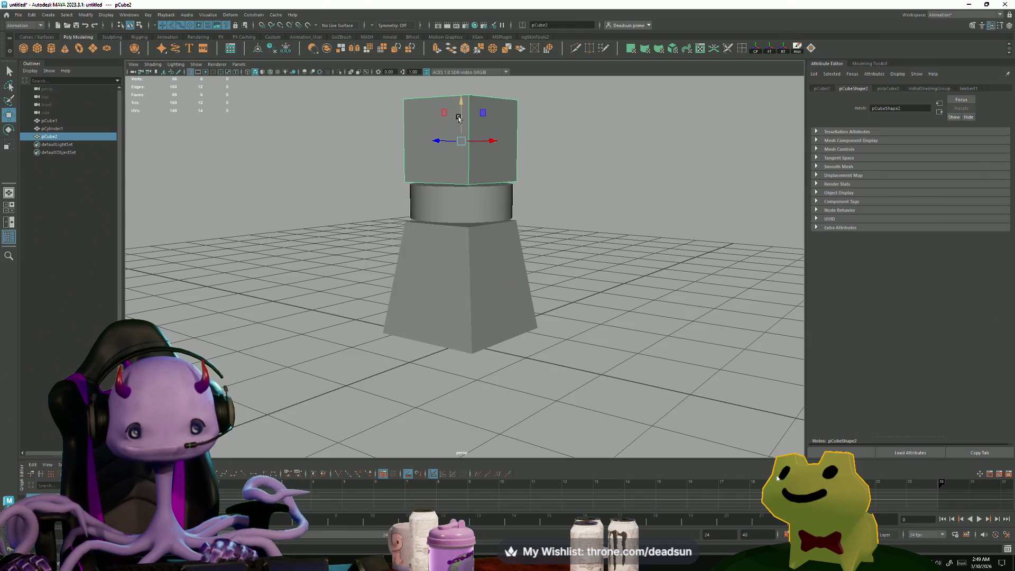
key(f)
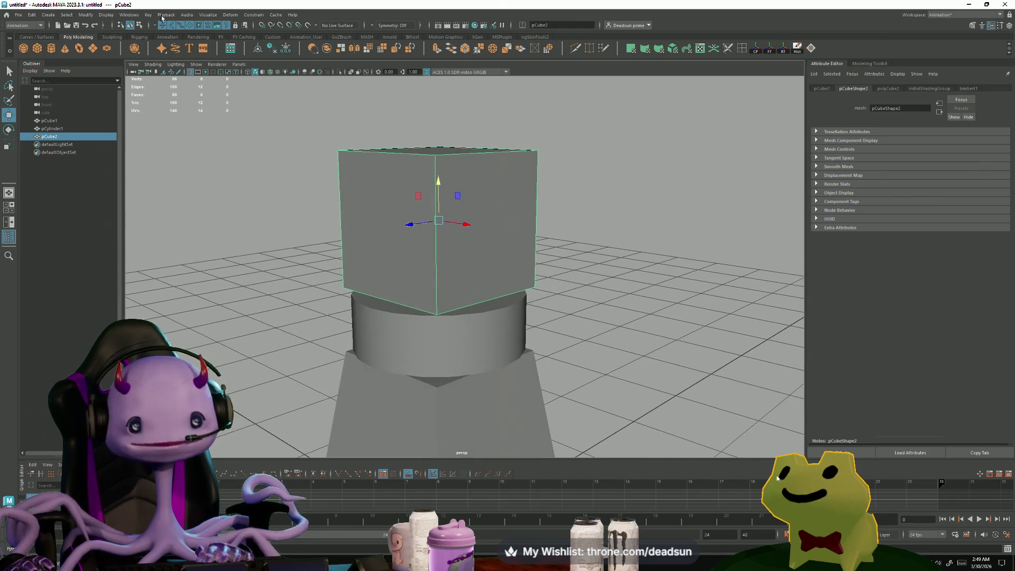
Step: Switch to the Modeling menu set and apply Mesh > Smooth to round the cube
click(126, 17)
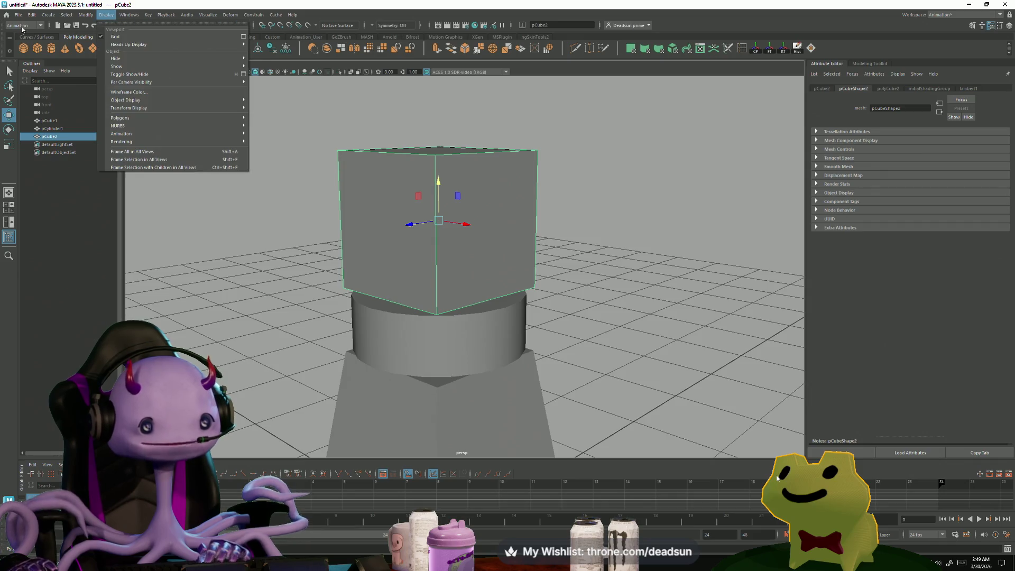
click(24, 25)
click(21, 29)
click(136, 17)
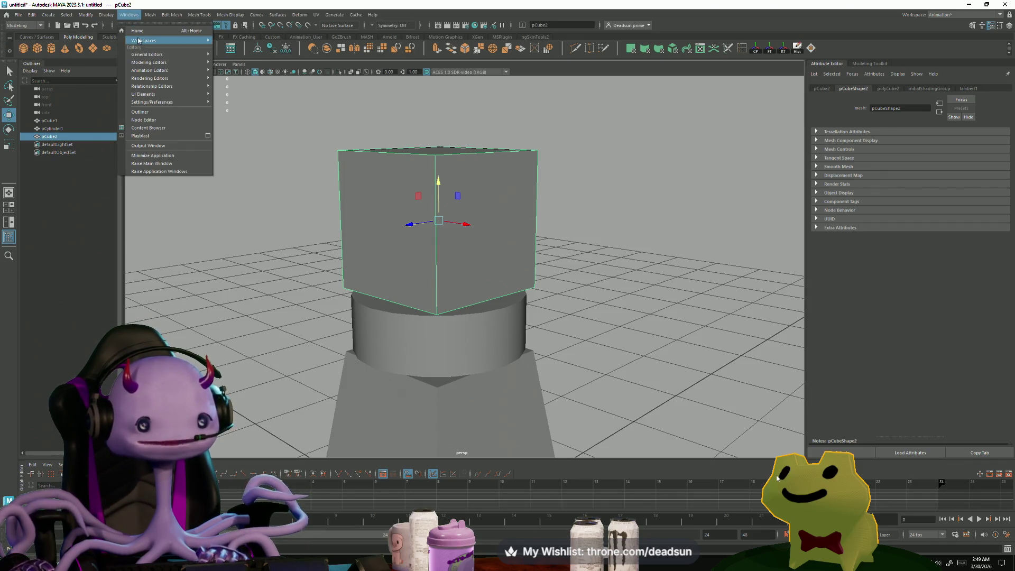
mouse_move(150, 15)
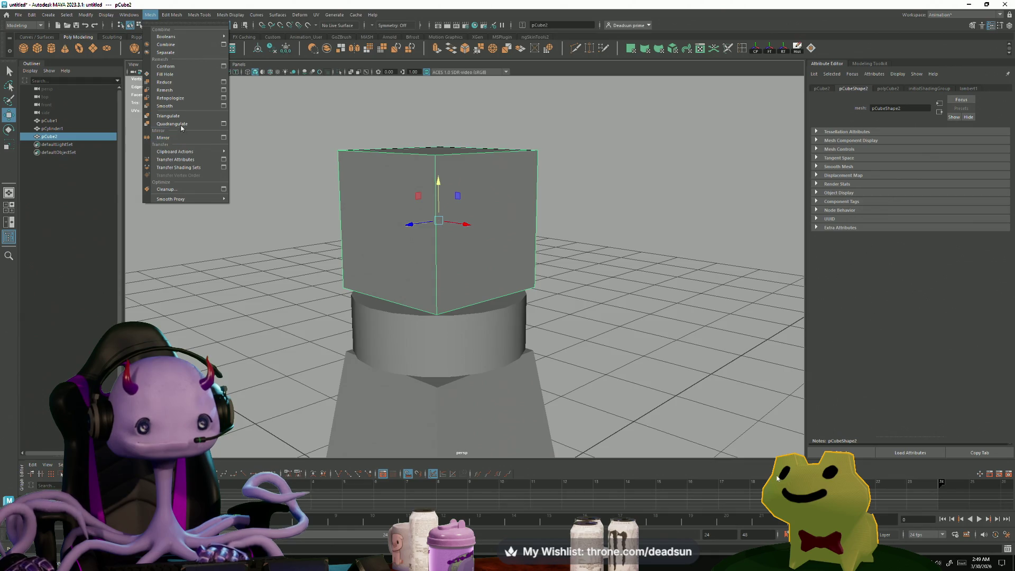
click(187, 109)
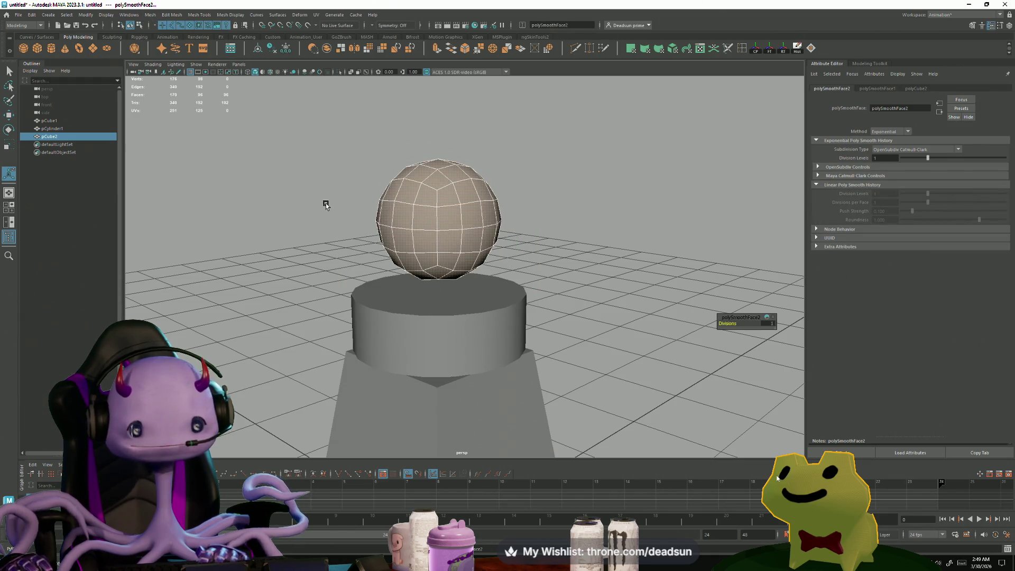
alt+drag(336, 255, 384, 246)
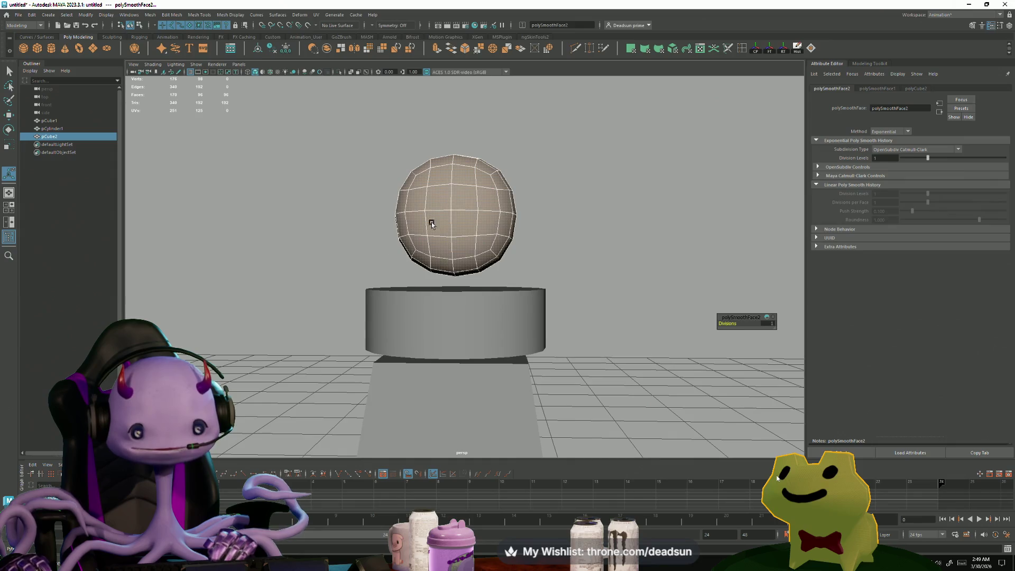
right_click(473, 199)
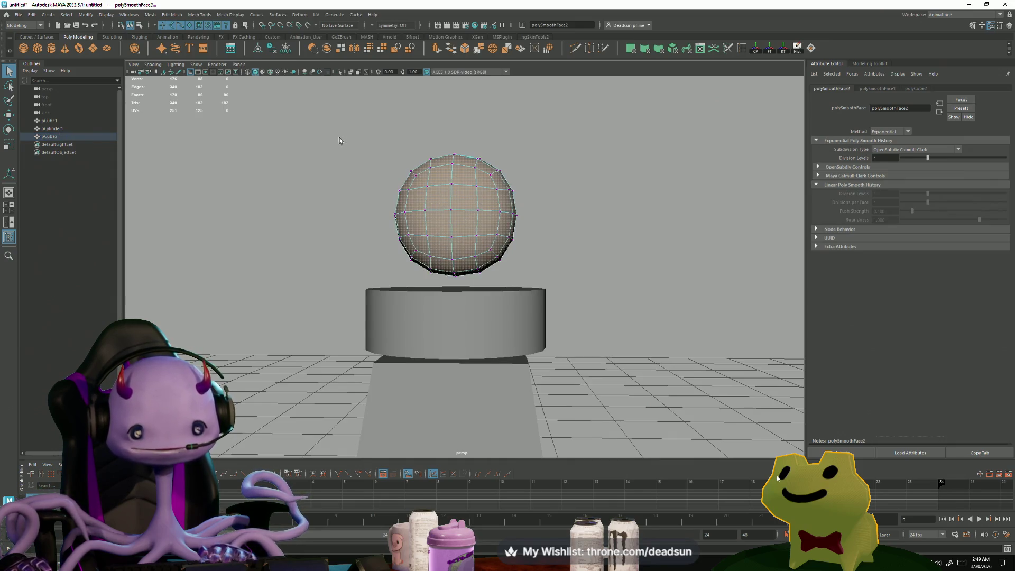
Step: Squash the sphere's vertices vertically, then scale them up uniformly into an egg shape
drag(339, 139, 554, 300)
drag(456, 178, 456, 191)
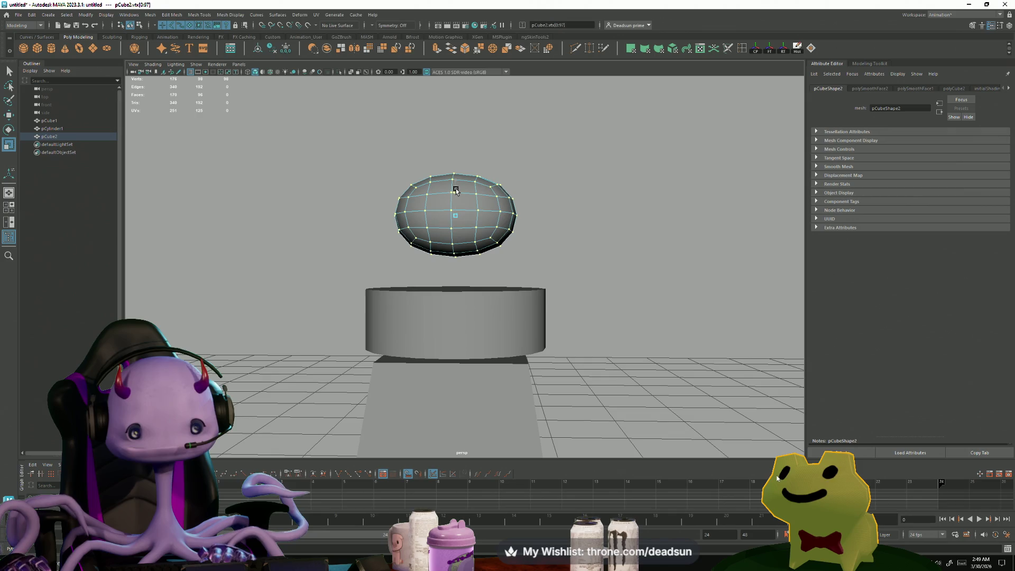
click(495, 212)
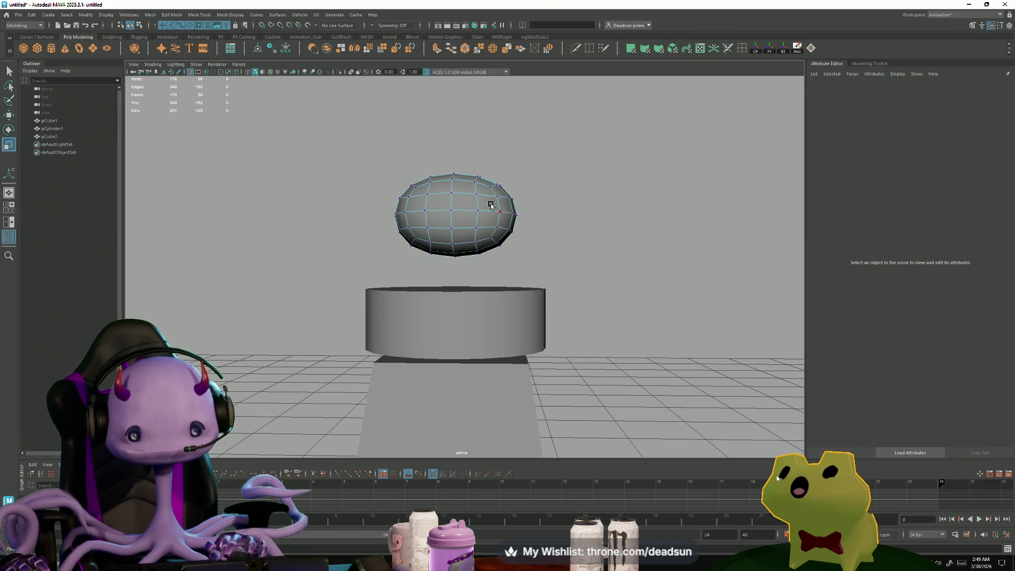
alt+drag(494, 220, 494, 227)
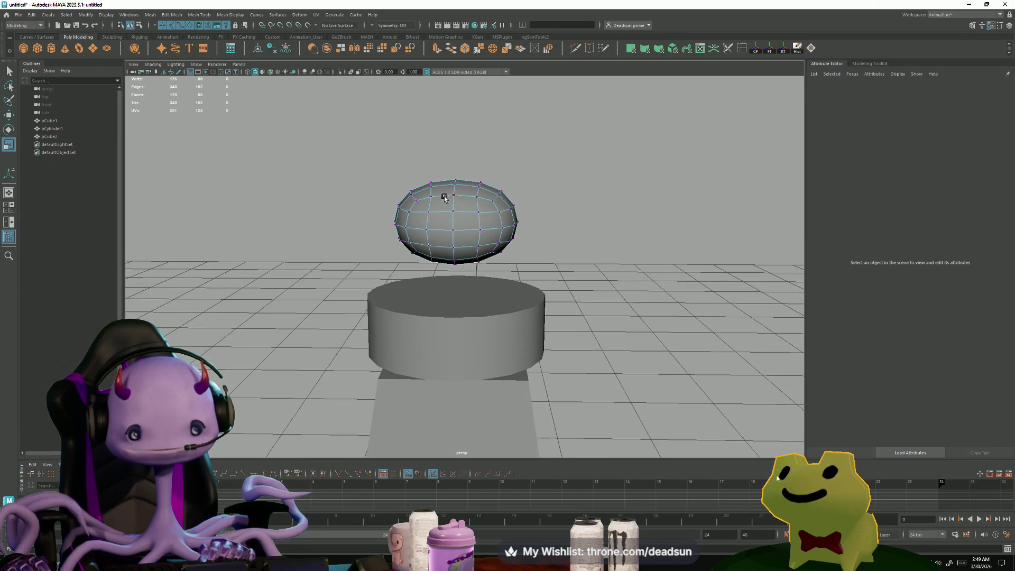
drag(529, 274, 525, 244)
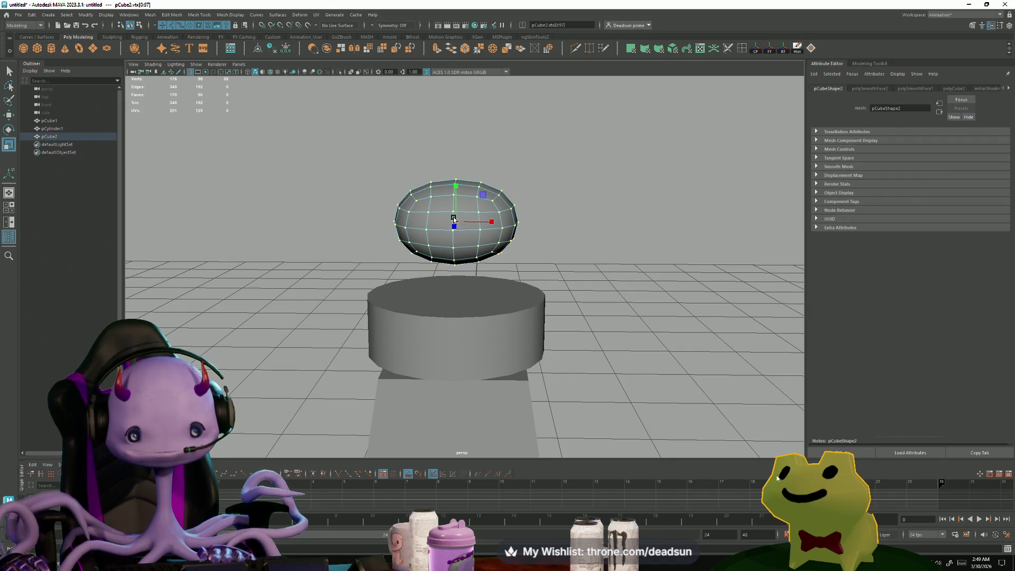
drag(453, 218, 526, 214)
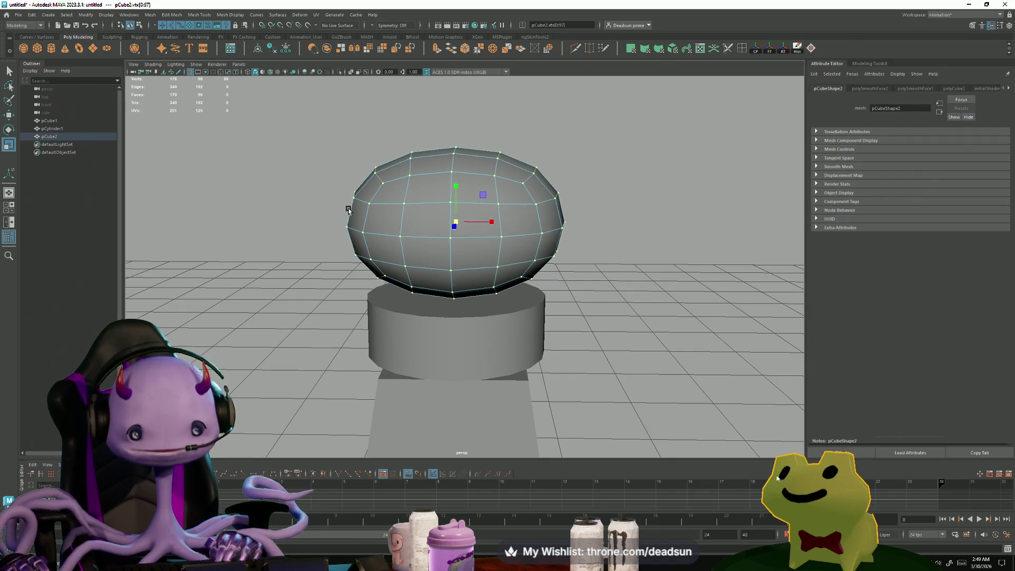
Step: Switch to face mode and select a column of faces on the head's left side
alt+drag(349, 209, 349, 205)
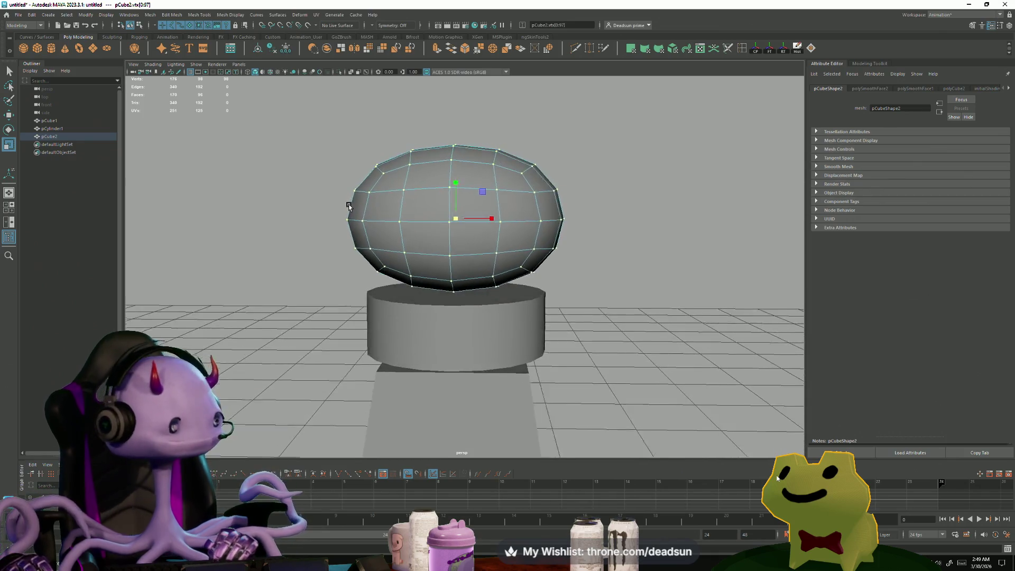
scroll(348, 206, up, 4)
right_drag(339, 135, 338, 156)
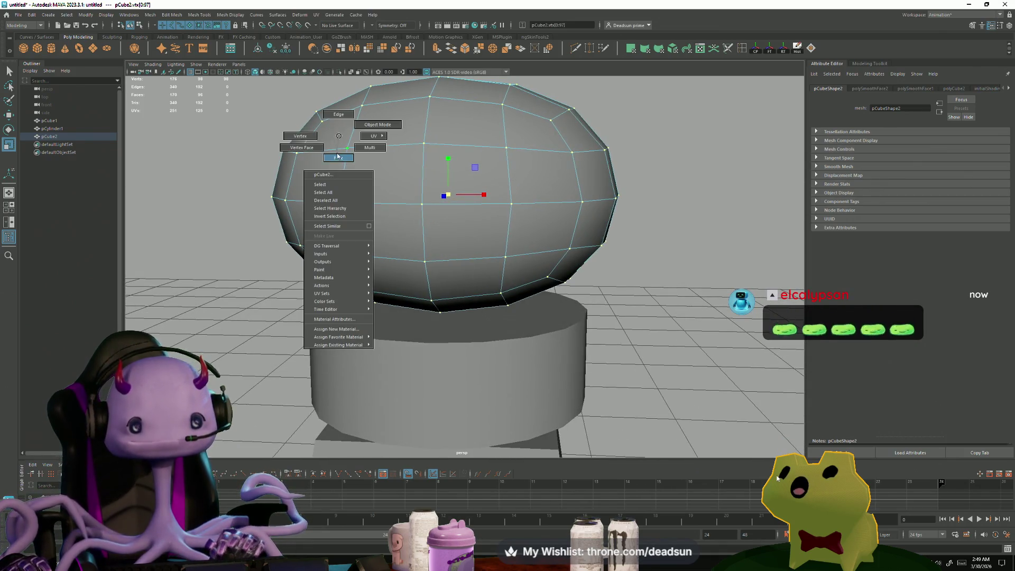
mouse_move(330, 129)
mouse_down()
mouse_move(331, 222)
mouse_move(348, 261)
mouse_move(412, 277)
mouse_move(512, 274)
mouse_move(532, 236)
mouse_move(532, 145)
mouse_move(403, 182)
mouse_move(464, 231)
mouse_move(457, 256)
mouse_move(454, 95)
mouse_move(578, 322)
mouse_move(337, 301)
mouse_move(370, 274)
mouse_move(339, 290)
mouse_up()
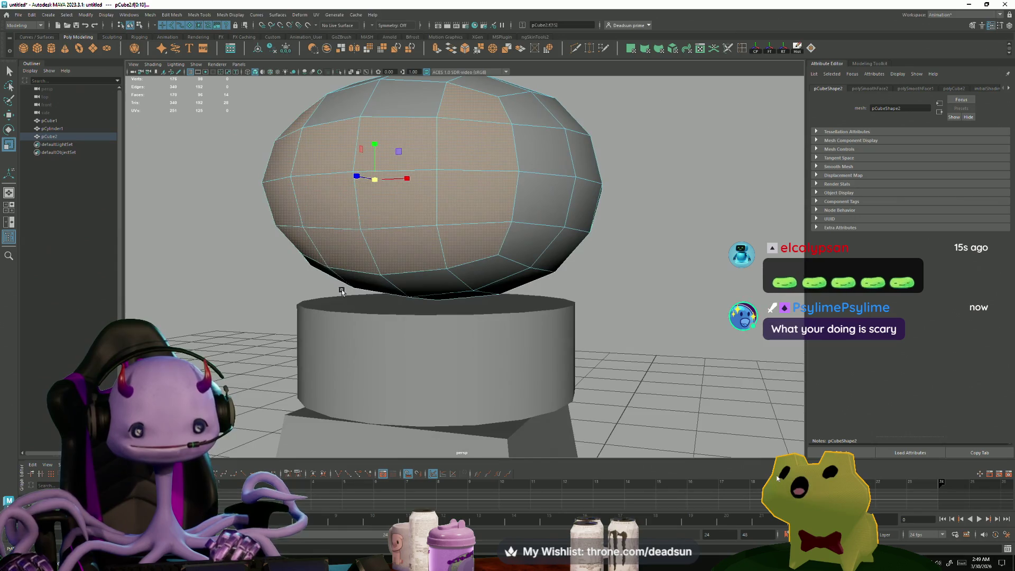
Step: Extrude the selected left-side faces and select the vertices on that side
click(437, 48)
mouse_move(288, 219)
alt+mouse_down()
mouse_move(272, 283)
mouse_move(296, 278)
mouse_move(254, 297)
mouse_move(297, 200)
alt+mouse_up()
key(q)
key(F9)
drag(281, 121, 317, 186)
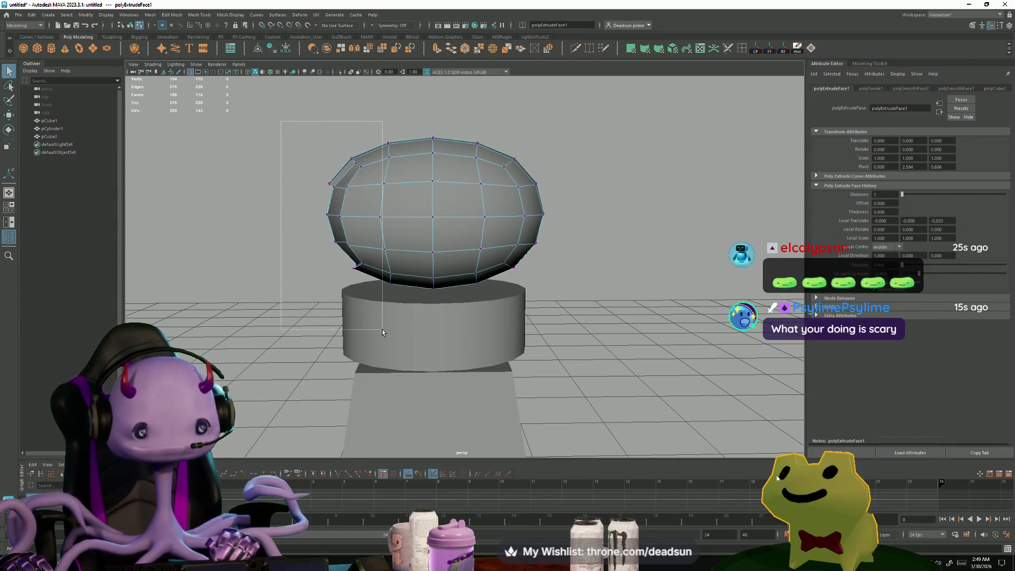
drag(376, 330, 376, 330)
alt+drag(376, 330, 356, 306)
Step: Scale the left-side vertices inward to form the panel
key(e)
key(r)
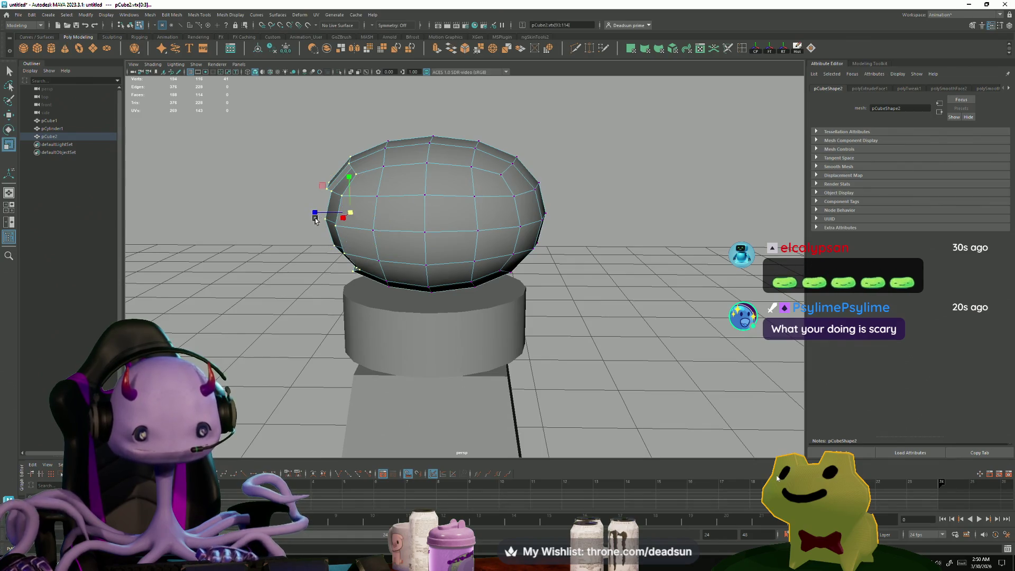
mouse_move(320, 212)
alt+mouse_down()
mouse_move(310, 220)
mouse_move(392, 243)
mouse_move(371, 241)
alt+mouse_up()
mouse_move(370, 242)
alt+mouse_down()
mouse_move(396, 253)
mouse_move(390, 313)
mouse_move(270, 214)
alt+mouse_up()
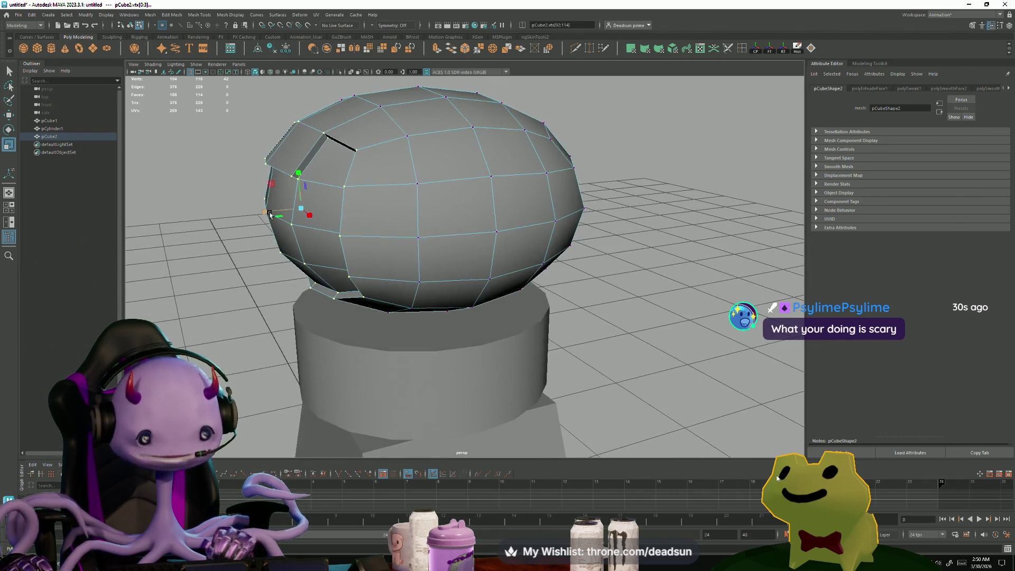
middle_drag(266, 213, 278, 214)
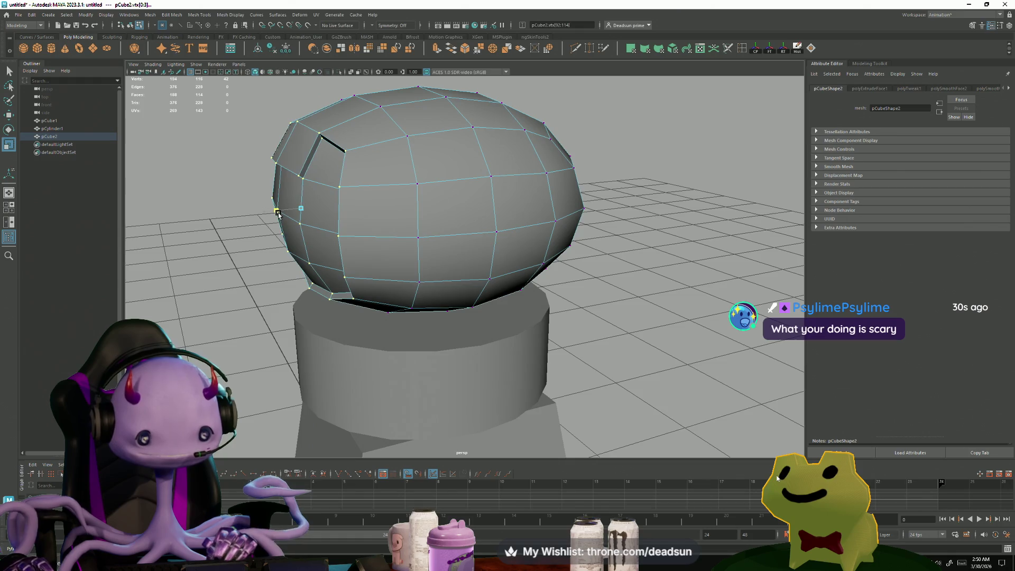
Step: Tumble around the egg to inspect the recessed seams on both sides
scroll(392, 279, down, 5)
mouse_move(392, 279)
alt+mouse_down()
mouse_move(423, 285)
mouse_move(439, 275)
mouse_move(497, 340)
alt+mouse_up()
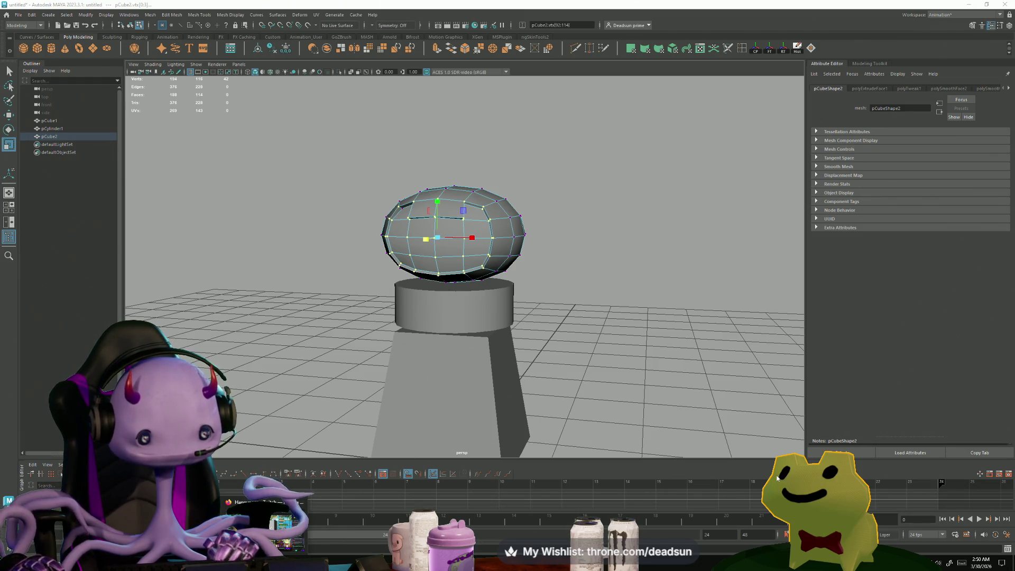
mouse_move(460, 311)
alt+right_down()
mouse_move(605, 299)
mouse_move(473, 345)
mouse_move(500, 299)
alt+right_up()
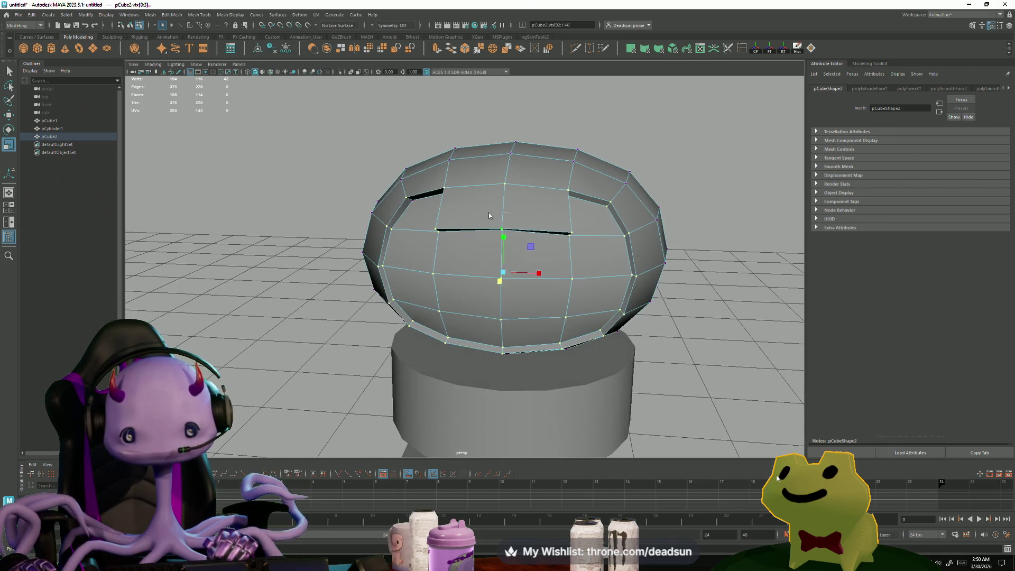
right_drag(489, 215, 489, 220)
alt+drag(519, 261, 492, 260)
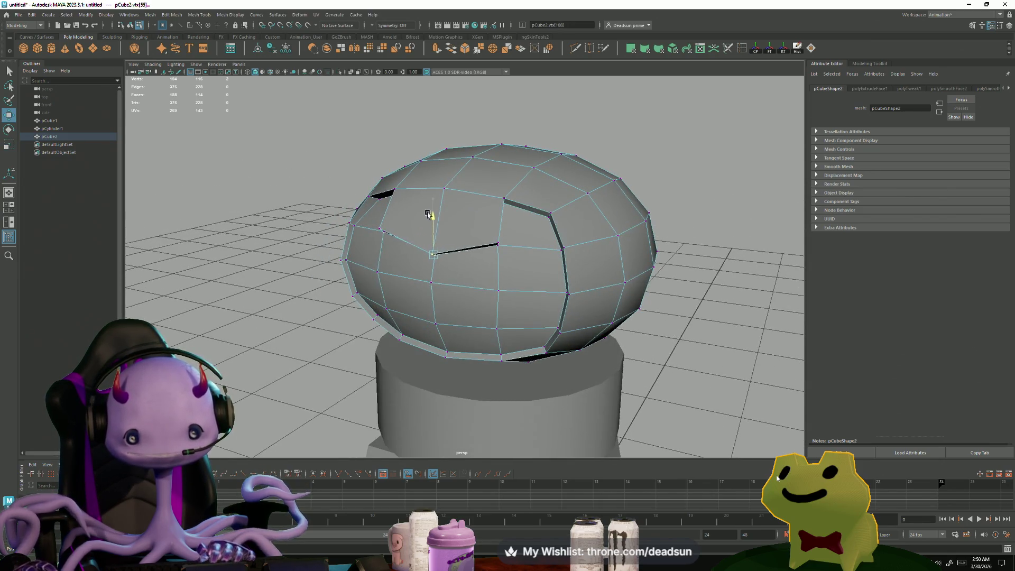
alt+drag(429, 214, 386, 222)
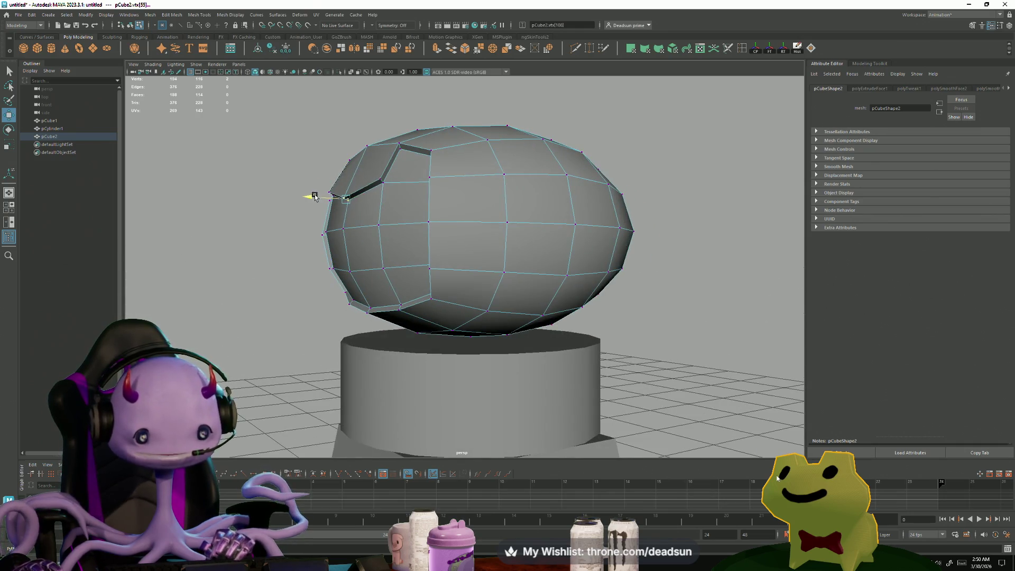
mouse_move(310, 195)
alt+mouse_down()
mouse_move(414, 294)
mouse_move(408, 276)
mouse_move(356, 281)
mouse_move(424, 255)
mouse_move(485, 352)
mouse_move(424, 271)
alt+mouse_up()
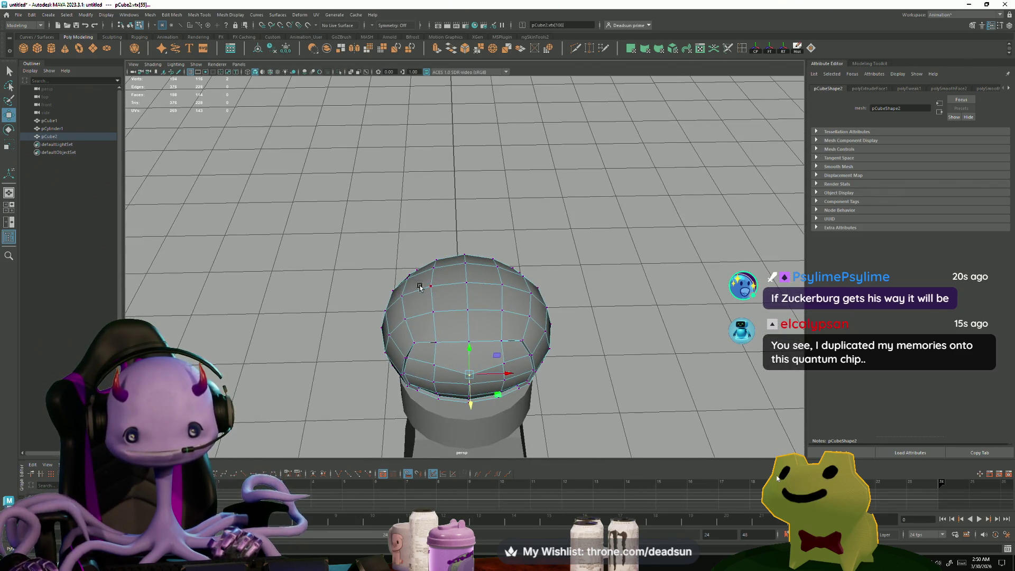
Step: Extrude two neighbouring faces on the egg's upper left
mouse_move(419, 286)
right_down()
mouse_move(420, 296)
mouse_move(419, 287)
right_up()
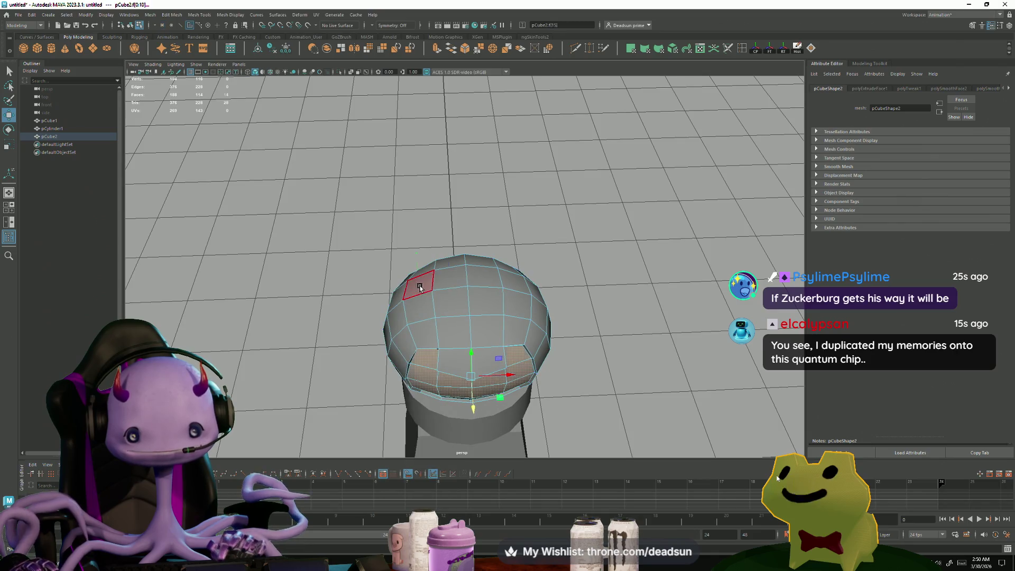
click(419, 287)
shift+click(418, 306)
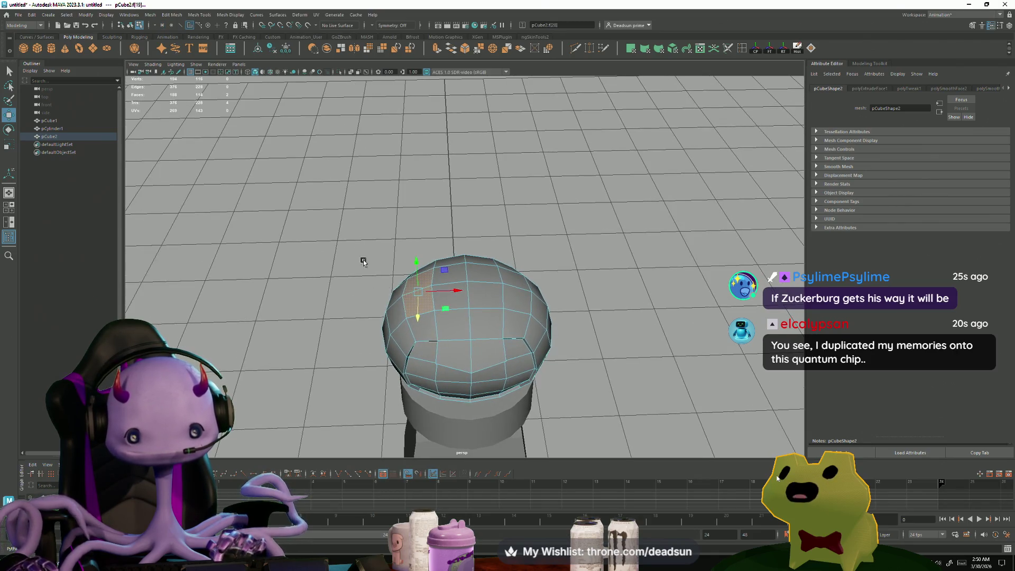
click(435, 51)
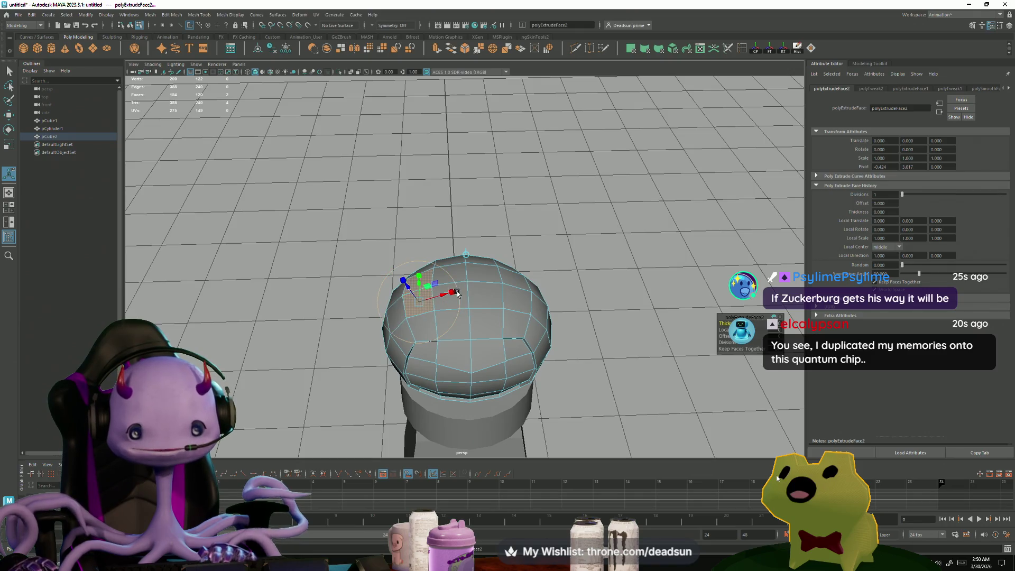
mouse_move(434, 295)
alt+mouse_down()
mouse_move(594, 328)
mouse_move(507, 309)
alt+mouse_up()
Step: Extrude those faces again and recess them to Local Translate Z -0.053
click(441, 50)
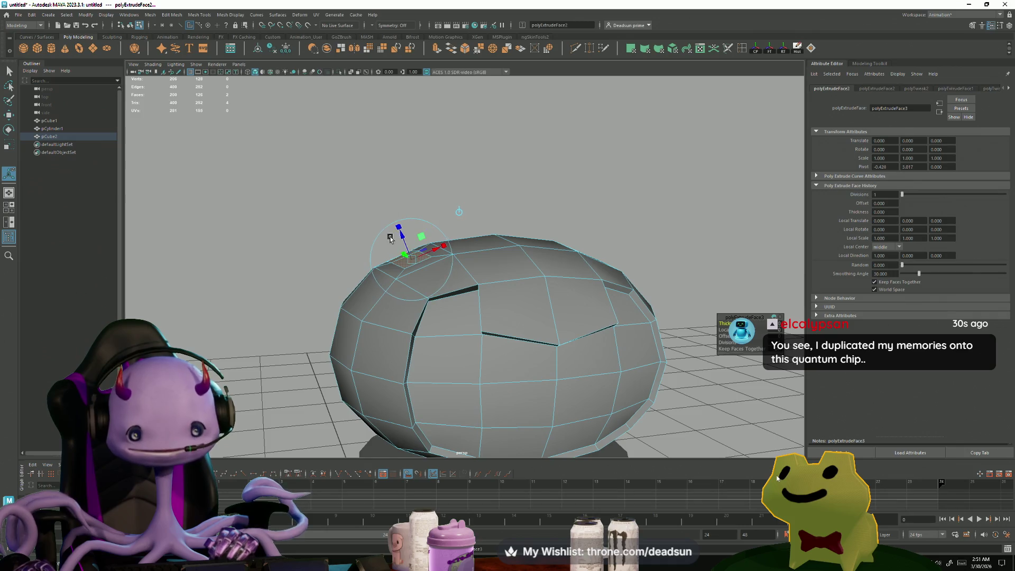
mouse_move(406, 242)
mouse_down()
mouse_move(397, 275)
mouse_move(438, 304)
mouse_move(423, 288)
mouse_move(411, 336)
mouse_move(487, 339)
mouse_move(423, 349)
mouse_up()
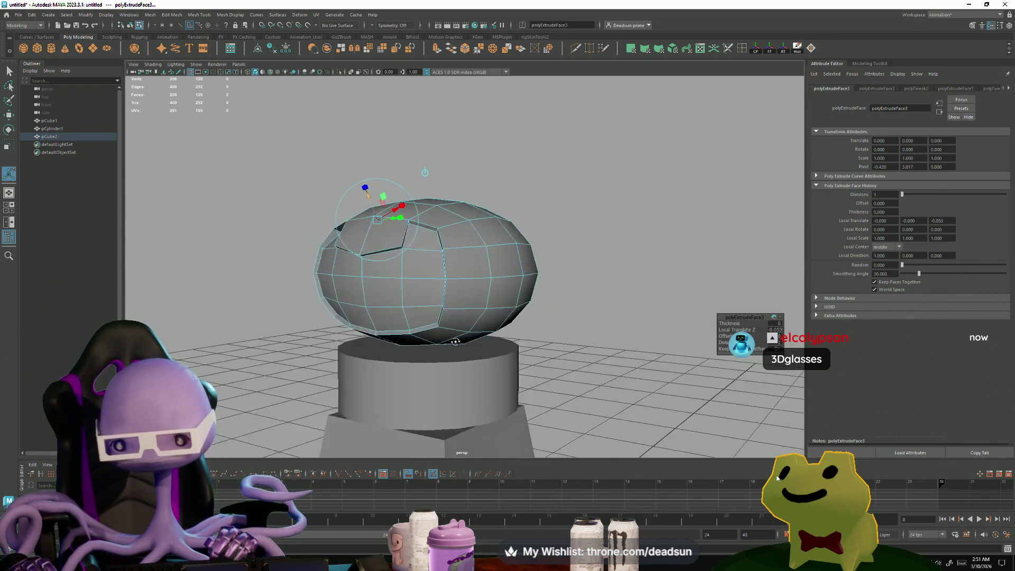
alt+right_drag(422, 348, 270, 372)
alt+drag(269, 371, 305, 369)
click(419, 323)
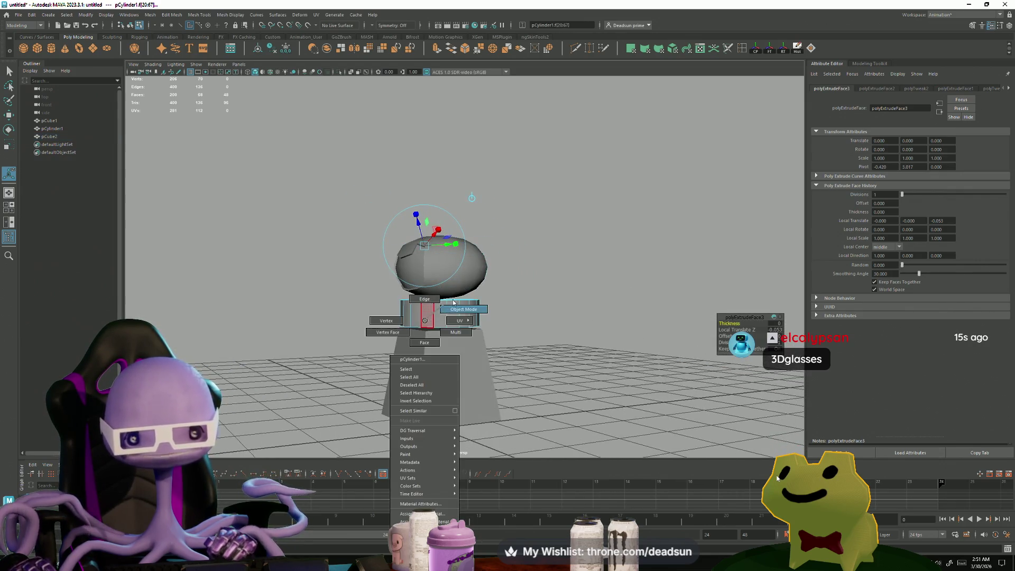
Step: Delete the cylinder pCylinder1 and select the egg mesh pCube2
right_drag(415, 332, 369, 364)
key(Delete)
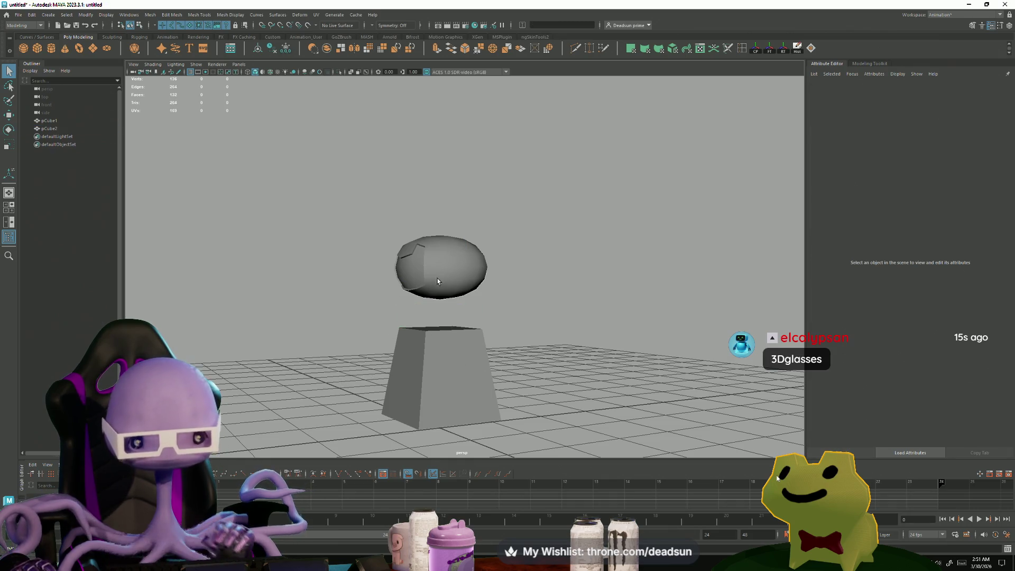
click(437, 281)
Step: Scale the egg's top vertex ring to reshape the recessed panel on the dome
mouse_move(438, 281)
alt+mouse_down()
mouse_move(367, 317)
mouse_move(388, 313)
mouse_move(410, 338)
mouse_move(429, 289)
alt+mouse_up()
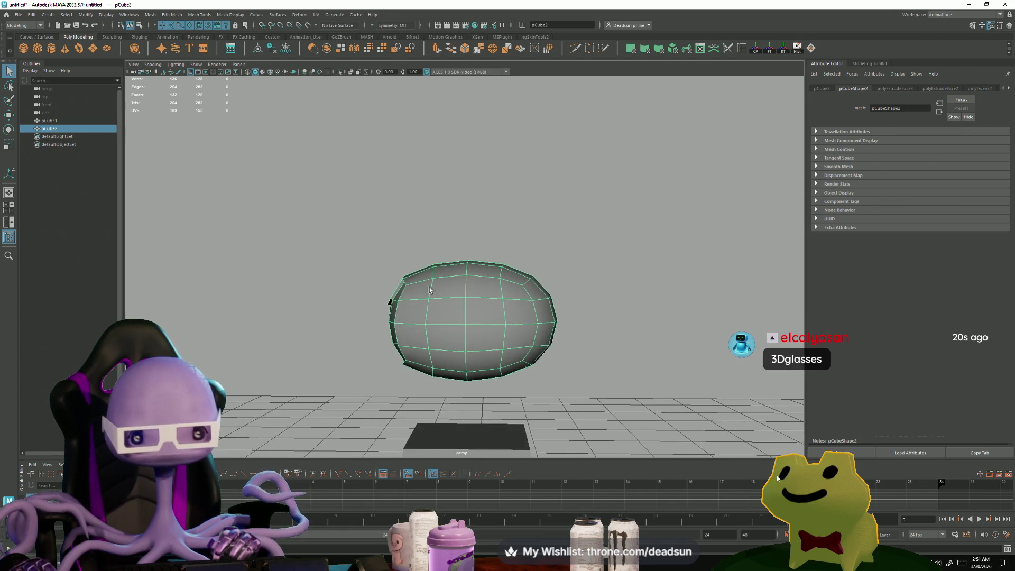
right_drag(429, 290, 421, 250)
mouse_move(417, 229)
mouse_down()
mouse_move(565, 310)
mouse_move(614, 373)
mouse_move(621, 364)
mouse_move(581, 278)
mouse_up()
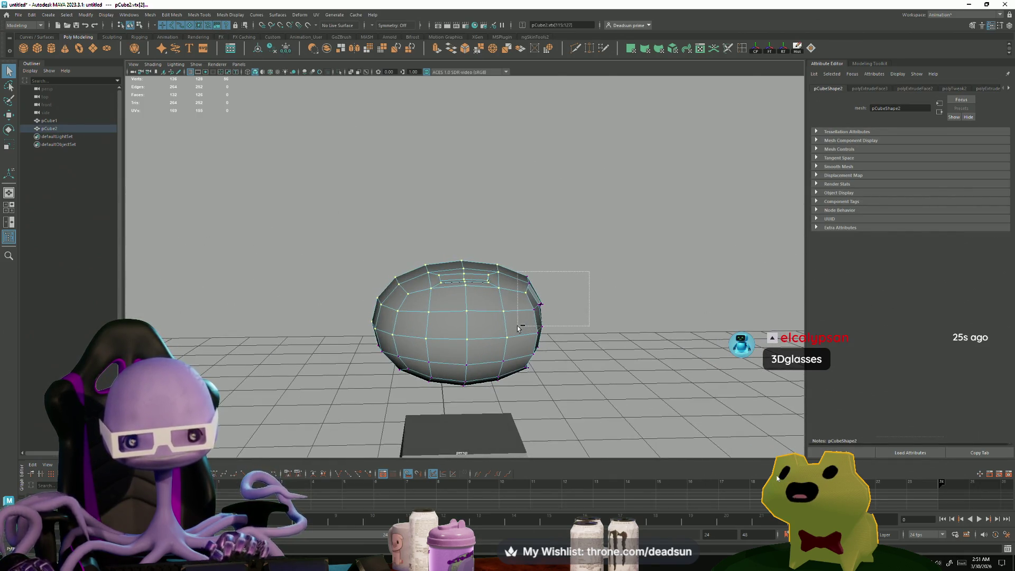
key(r)
mouse_move(437, 291)
mouse_down()
mouse_move(447, 283)
mouse_move(438, 244)
mouse_up()
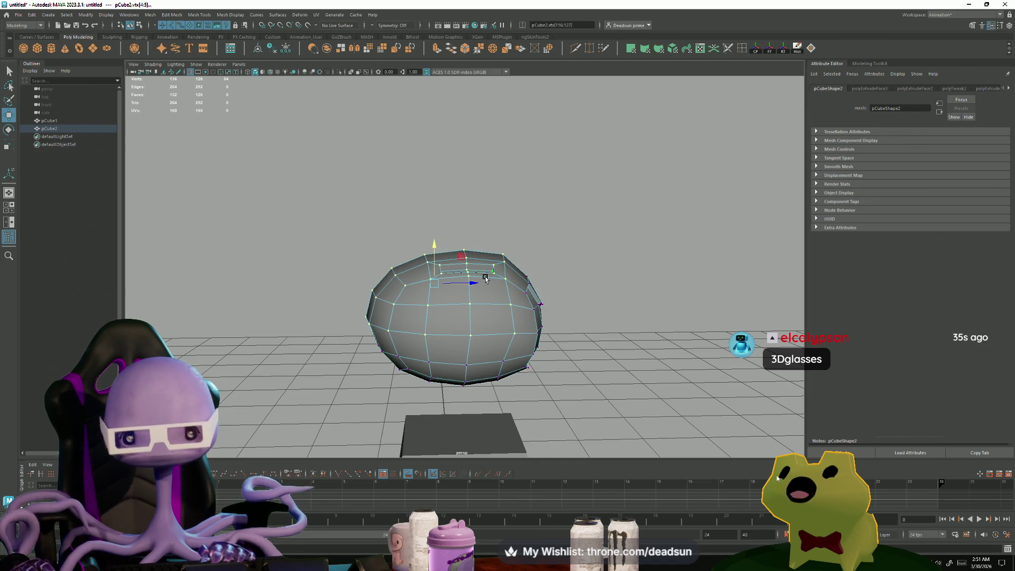
alt+drag(555, 283, 516, 266)
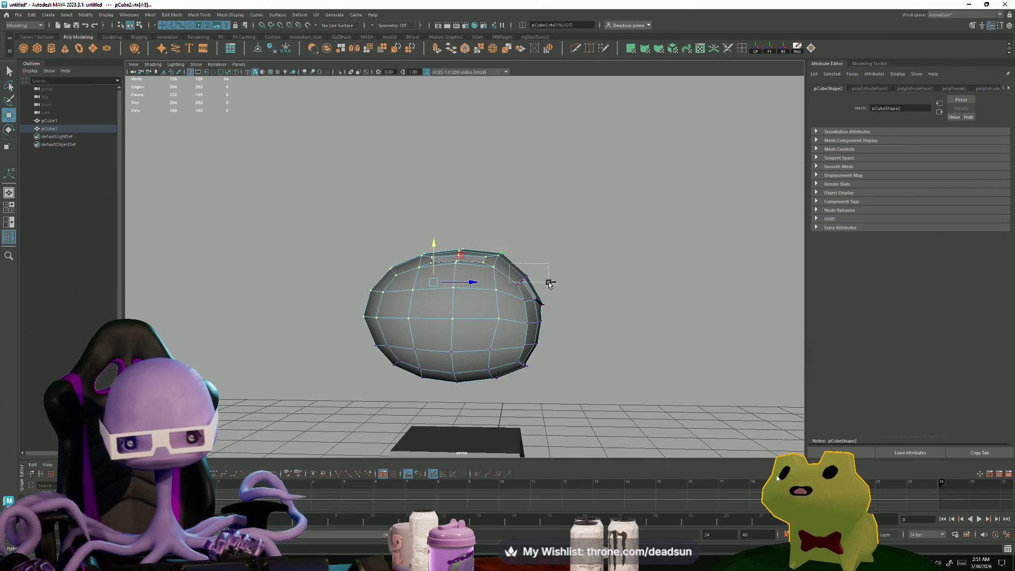
mouse_move(580, 286)
alt+mouse_down()
mouse_move(422, 285)
mouse_move(439, 282)
alt+mouse_up()
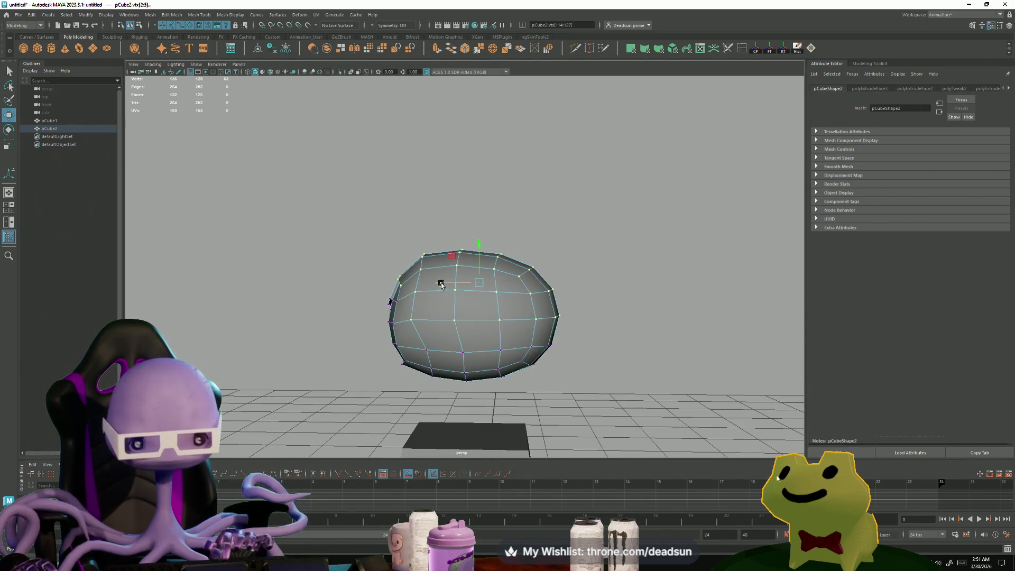
alt+drag(396, 322, 485, 346)
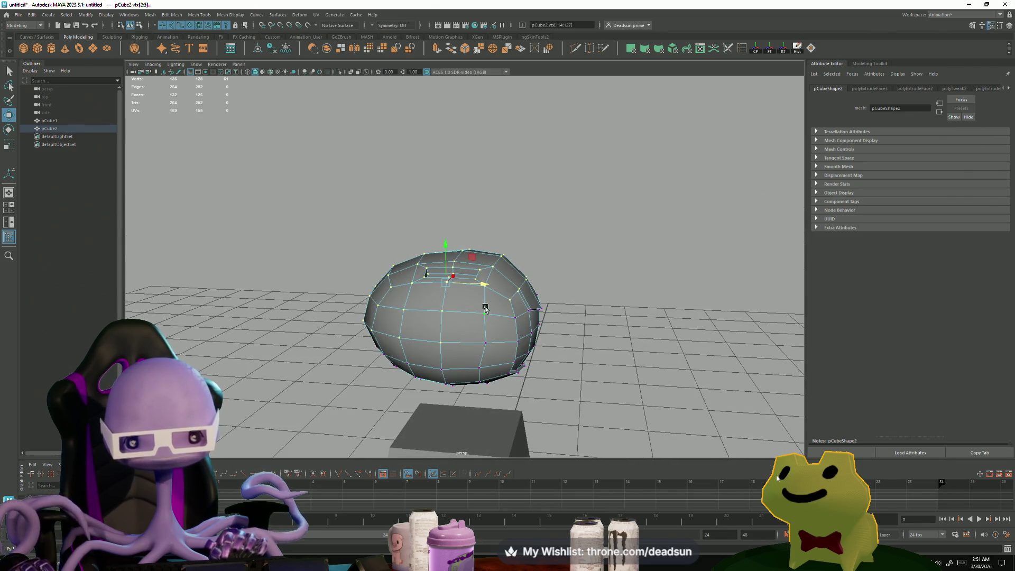